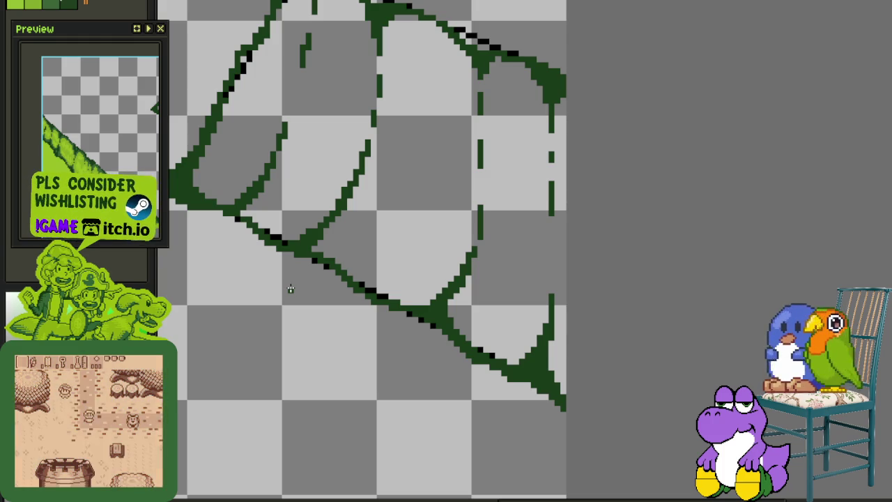
# Zoom in on the dark-green leaf outline with its dashed crease lines.
pyautogui.scroll(1, 262, 223)
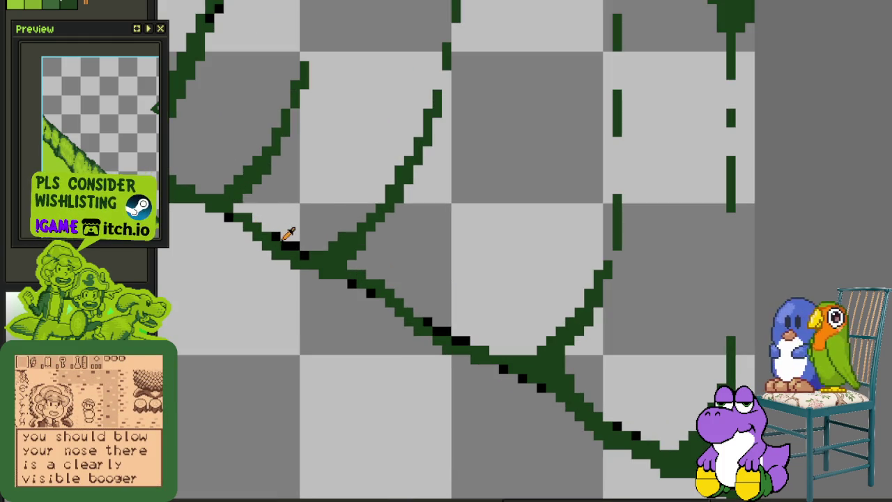
# Bucket-fill the leaf interior, change the black fill to light green, and save.
pyautogui.click(307, 193)
pyautogui.scroll(-2, 358, 257)
pyautogui.scroll(1, 289, 410)
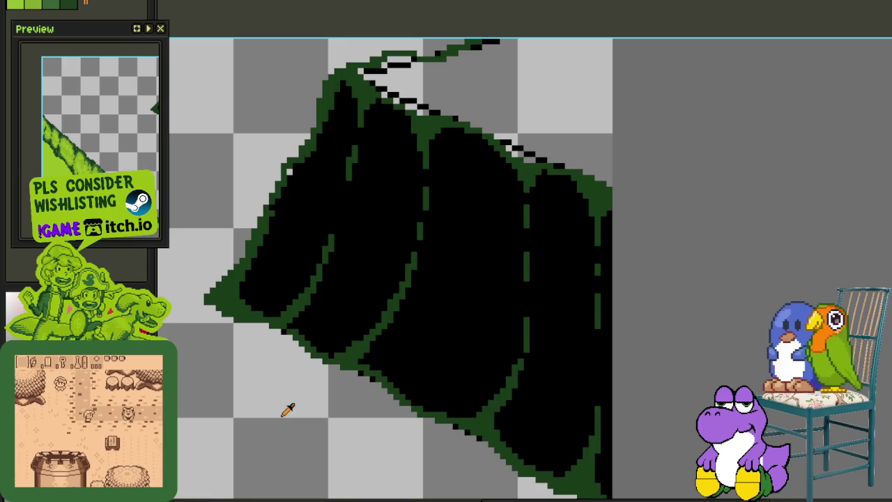
pyautogui.scroll(1, 315, 170)
pyautogui.scroll(-1, 251, 165)
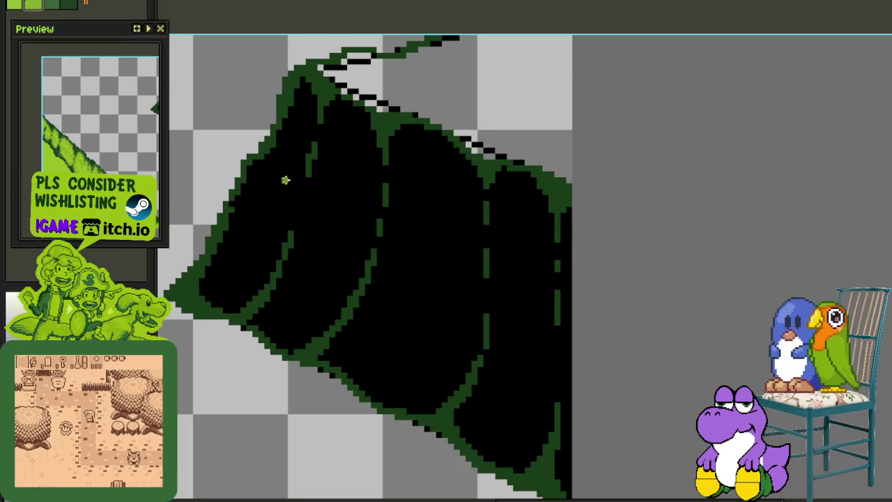
pyautogui.hotkey('ctrl', 'z')
pyautogui.scroll(-1, 334, 160)
pyautogui.hotkey('ctrl', 's')
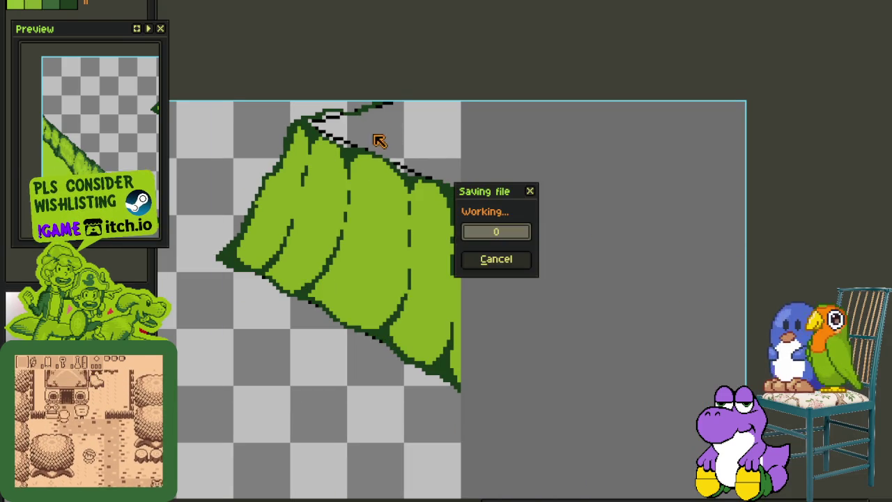
# Select and cut the leaf's lower edge, try moving it down-left, then cancel the move.
pyautogui.moveTo(275, 334); pyautogui.dragTo(335, 326)
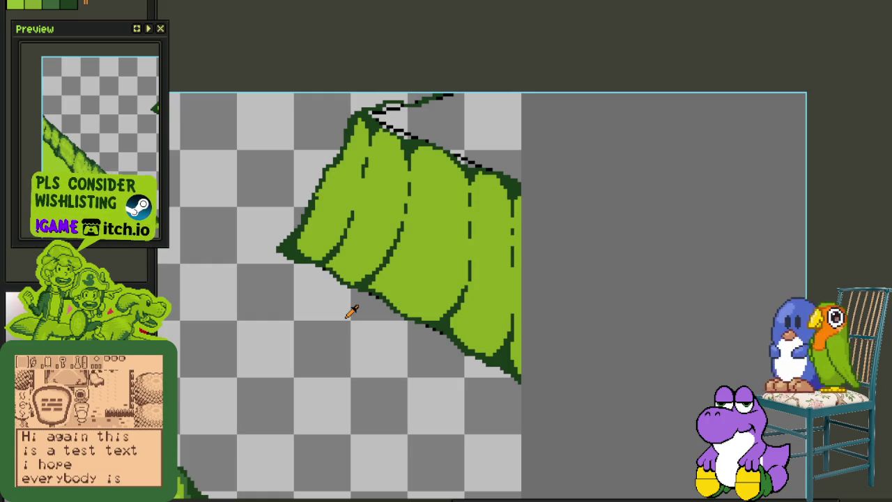
pyautogui.scroll(2, 348, 313)
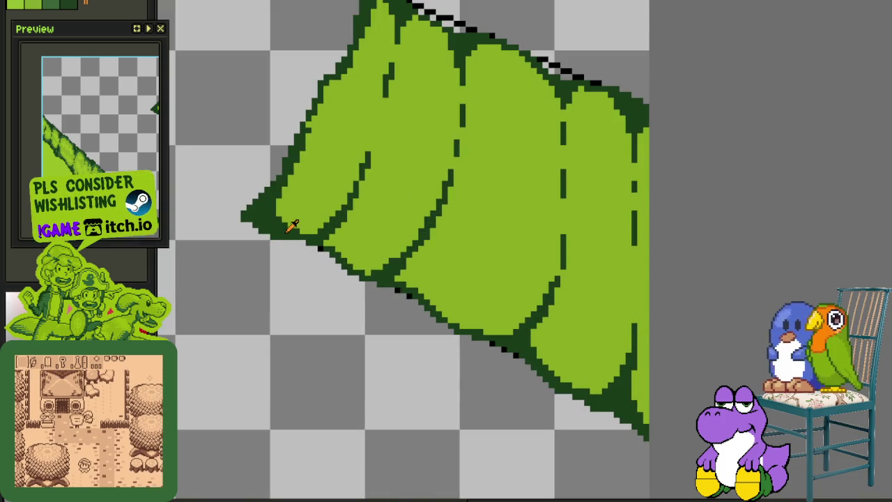
pyautogui.moveTo(279, 202)
pyautogui.mouseDown()
pyautogui.moveTo(240, 185)
pyautogui.moveTo(577, 488)
pyautogui.moveTo(665, 410)
pyautogui.moveTo(673, 418)
pyautogui.mouseUp()
pyautogui.press('Delete')
pyautogui.moveTo(462, 225); pyautogui.dragTo(432, 335)
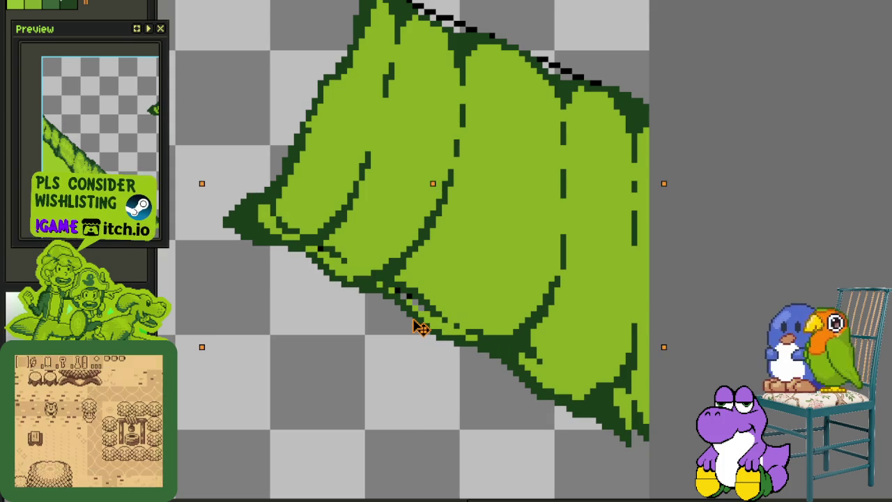
pyautogui.moveTo(422, 329); pyautogui.dragTo(420, 351)
pyautogui.press('Escape')
pyautogui.press('Tab')
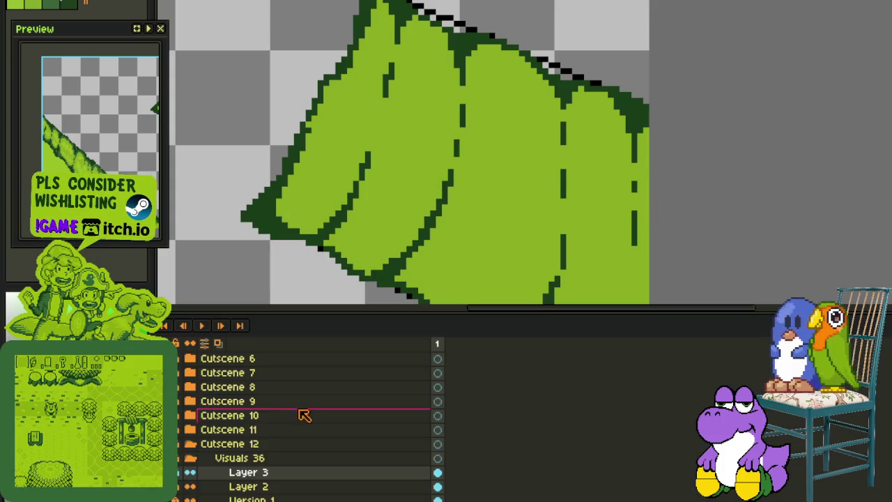
# Add a new layer above Layer 2 and nudge the leaf edge piece up and right.
pyautogui.click(246, 486)
pyautogui.rightClick(245, 486)
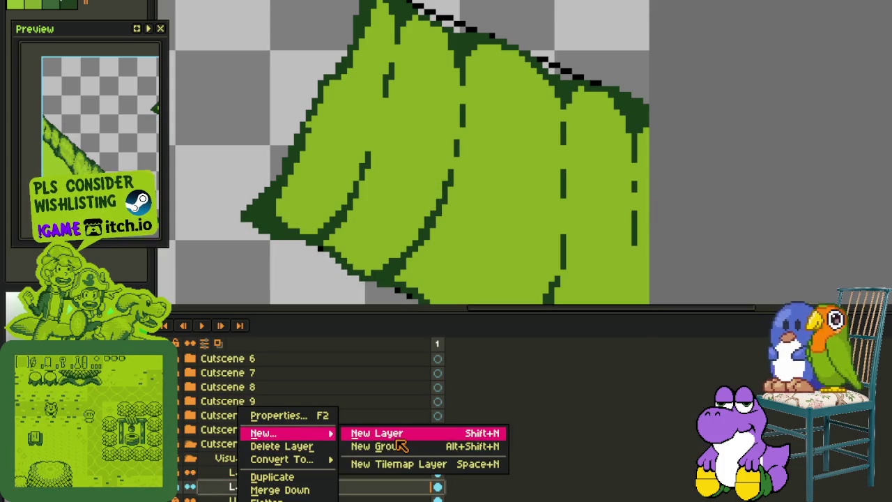
pyautogui.click(390, 430)
pyautogui.moveTo(454, 394)
pyautogui.mouseDown()
pyautogui.moveTo(464, 372)
pyautogui.moveTo(456, 360)
pyautogui.mouseUp()
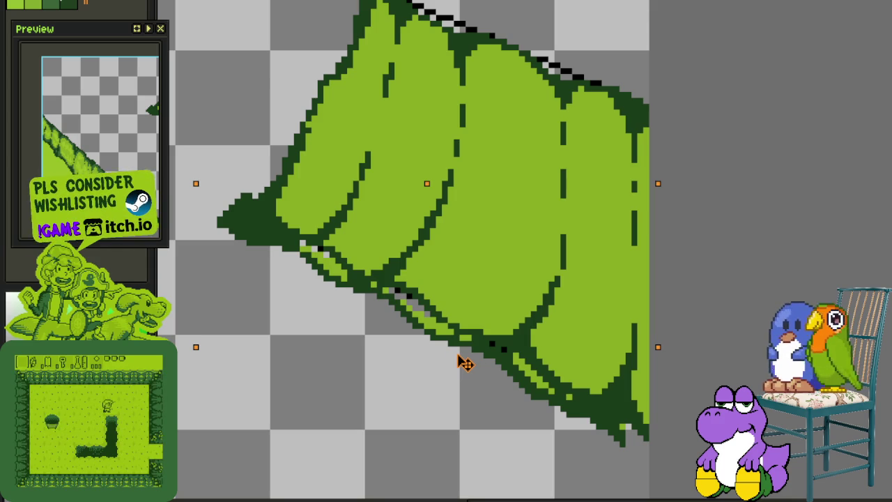
pyautogui.moveTo(461, 361); pyautogui.dragTo(467, 361)
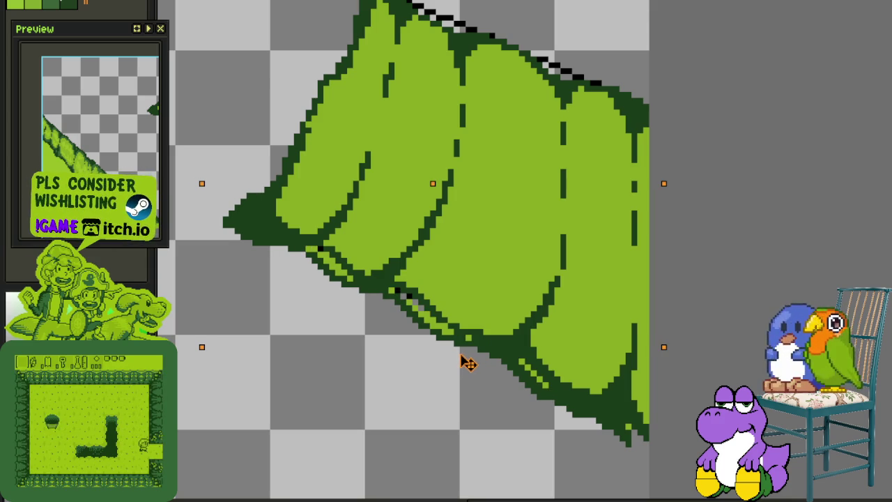
# Shift the leaf's left tip a few pixels left and drop it in place.
pyautogui.moveTo(201, 185)
pyautogui.mouseDown()
pyautogui.moveTo(254, 241)
pyautogui.moveTo(295, 135)
pyautogui.moveTo(247, 240)
pyautogui.mouseUp()
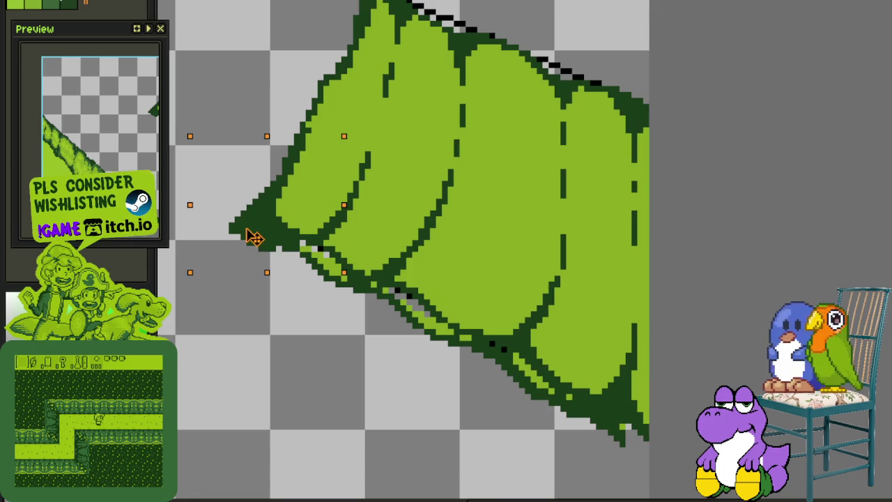
pyautogui.moveTo(249, 237); pyautogui.dragTo(245, 236)
pyautogui.hotkey('ctrl', 'd')
pyautogui.scroll(2, 277, 249)
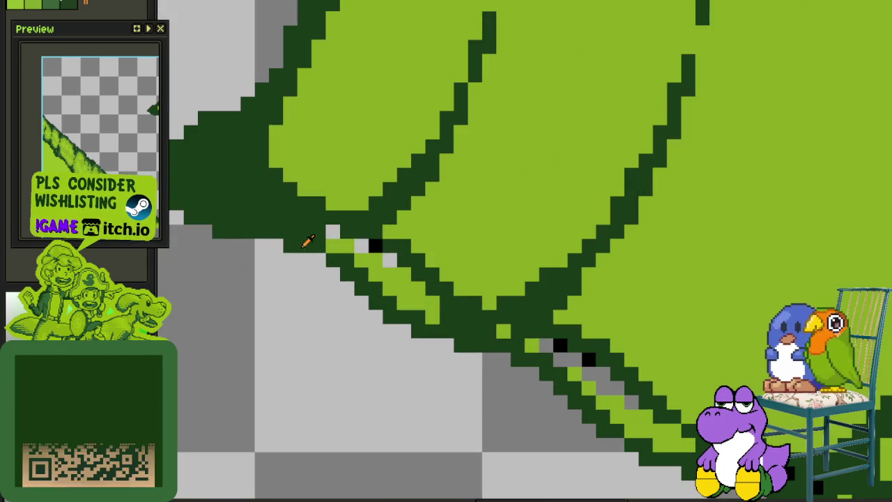
# Paint the leaf's lower edge solid dark green, covering stray light pixels.
pyautogui.moveTo(364, 248); pyautogui.dragTo(396, 275)
pyautogui.moveTo(501, 322)
pyautogui.mouseDown()
pyautogui.moveTo(583, 363)
pyautogui.moveTo(595, 389)
pyautogui.moveTo(656, 426)
pyautogui.mouseUp()
pyautogui.scroll(-5, 338, 259)
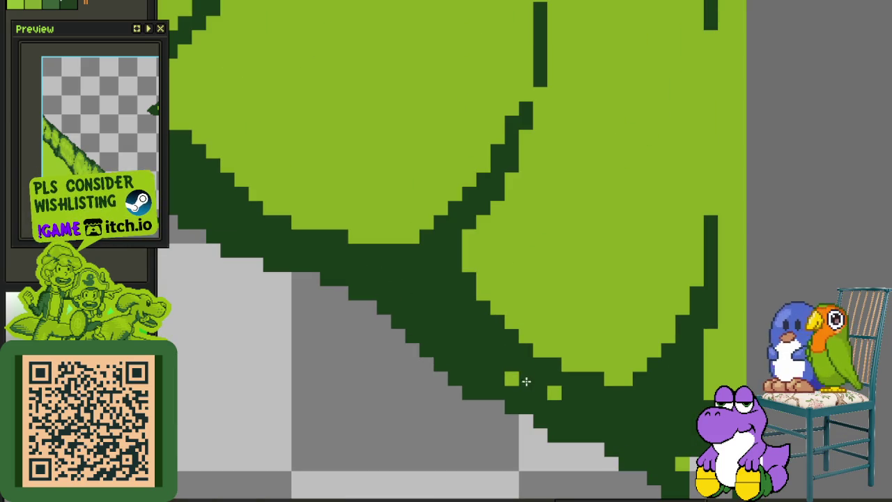
pyautogui.click(554, 392)
pyautogui.hscroll(5, 488, 335)
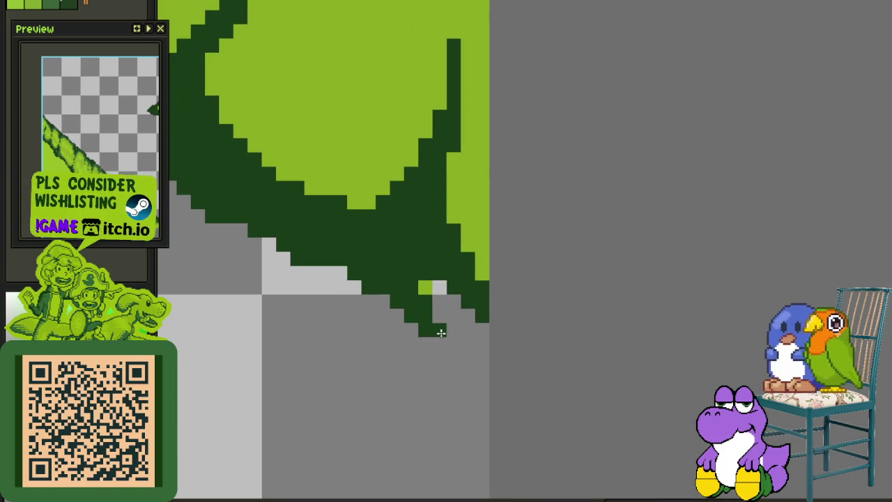
pyautogui.moveTo(440, 343); pyautogui.dragTo(472, 334)
pyautogui.scroll(-3, 426, 291)
# Save the file and zoom in on the leaf.
pyautogui.scroll(-2, 398, 319)
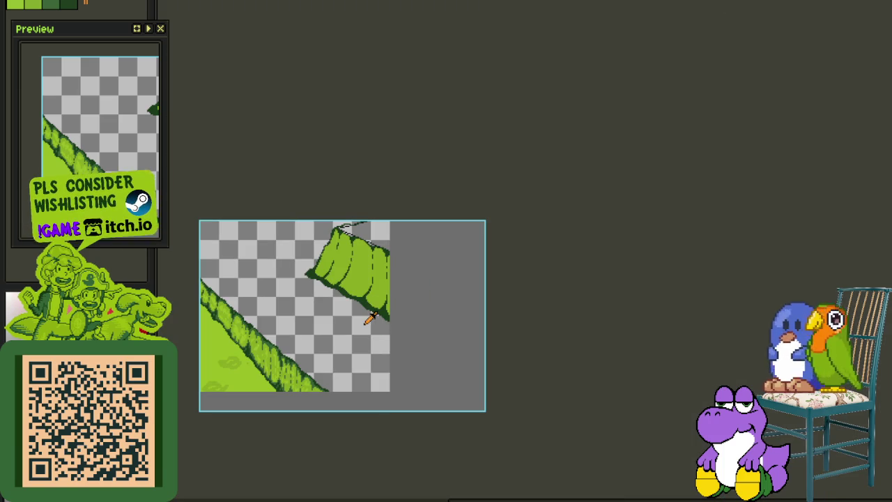
pyautogui.hotkey('ctrl', 's')
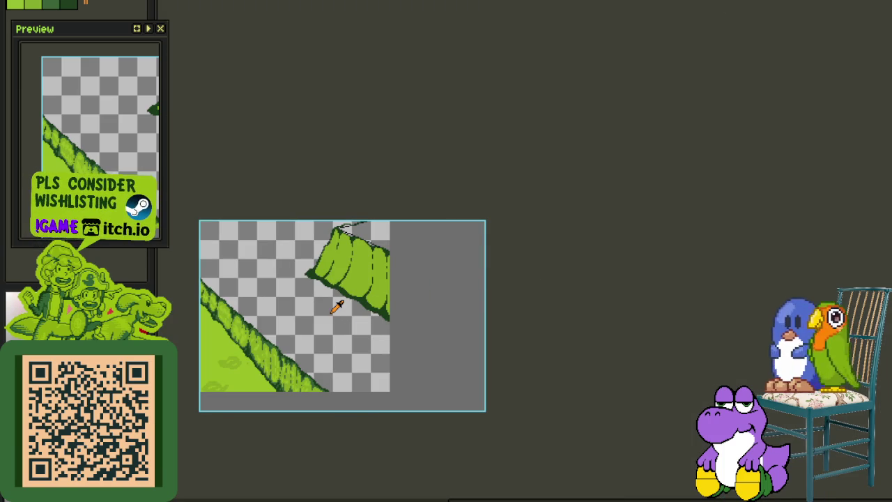
pyautogui.scroll(2, 334, 307)
pyautogui.scroll(2, 304, 318)
pyautogui.hotkey('ctrl', 's')
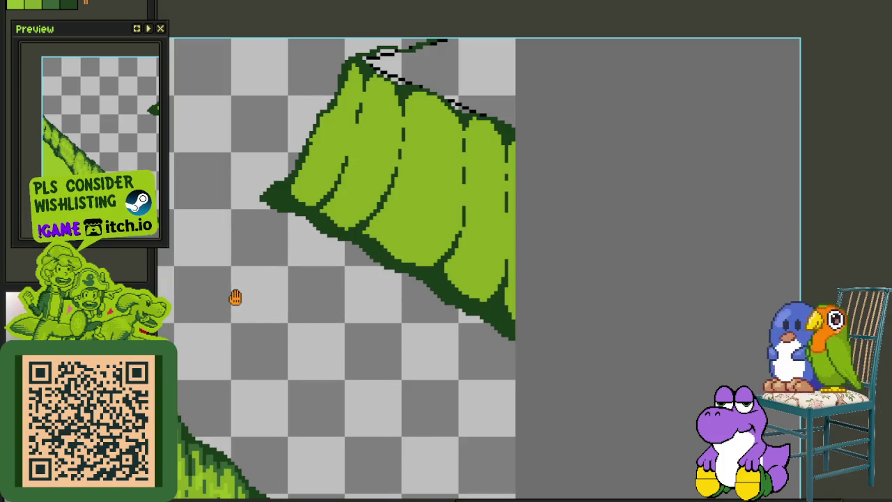
pyautogui.moveTo(235, 297); pyautogui.dragTo(367, 342)
pyautogui.scroll(1, 493, 295)
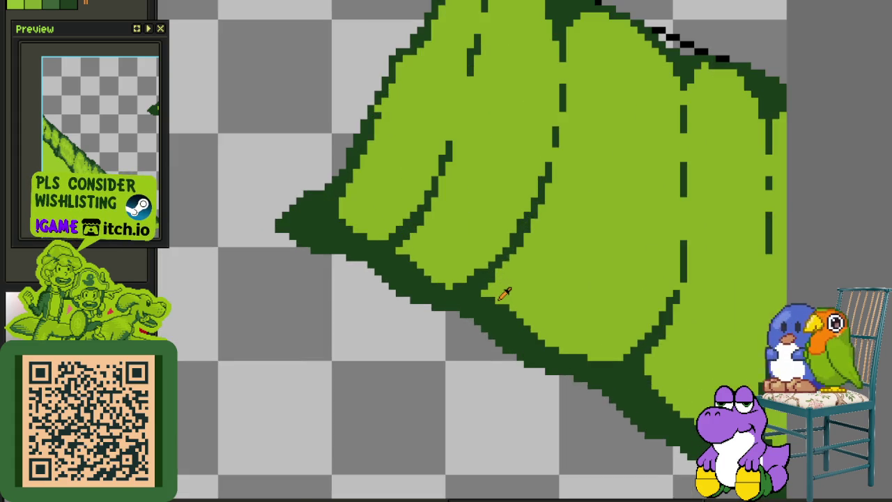
pyautogui.scroll(1, 511, 298)
pyautogui.scroll(1, 412, 261)
pyautogui.scroll(1, 431, 278)
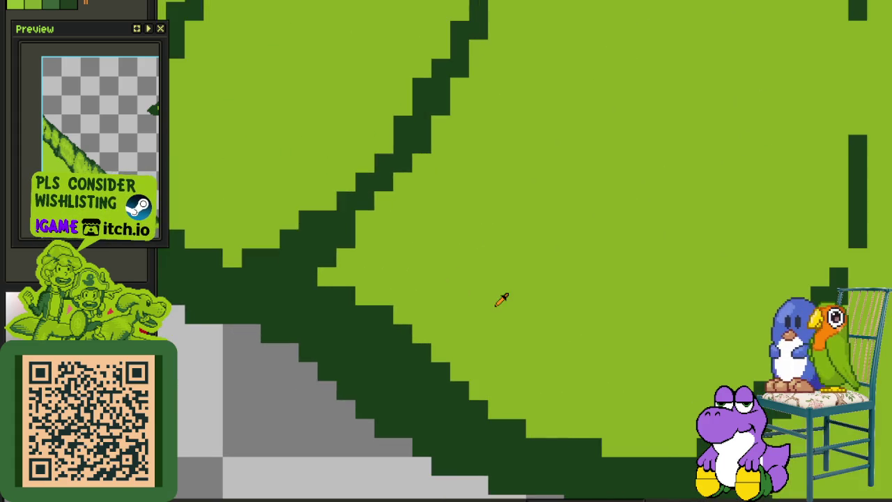
pyautogui.scroll(-1, 502, 298)
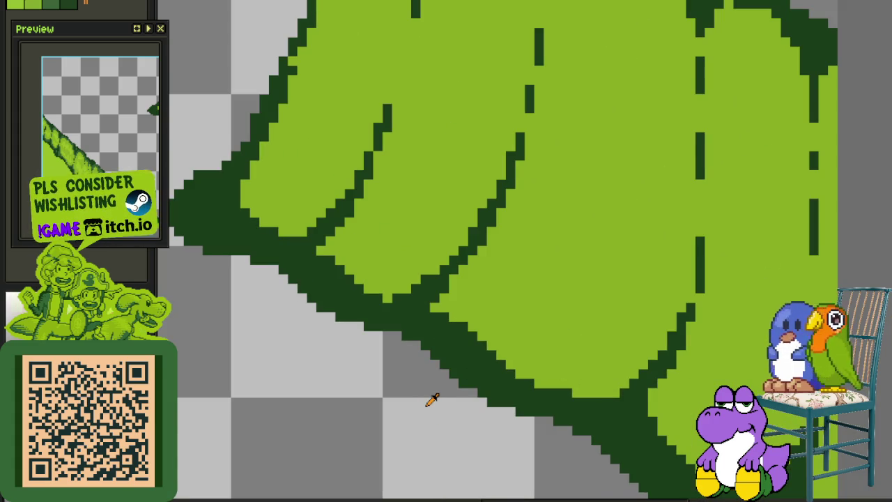
# Merge Layer 4 down into the layer below.
pyautogui.press('Tab')
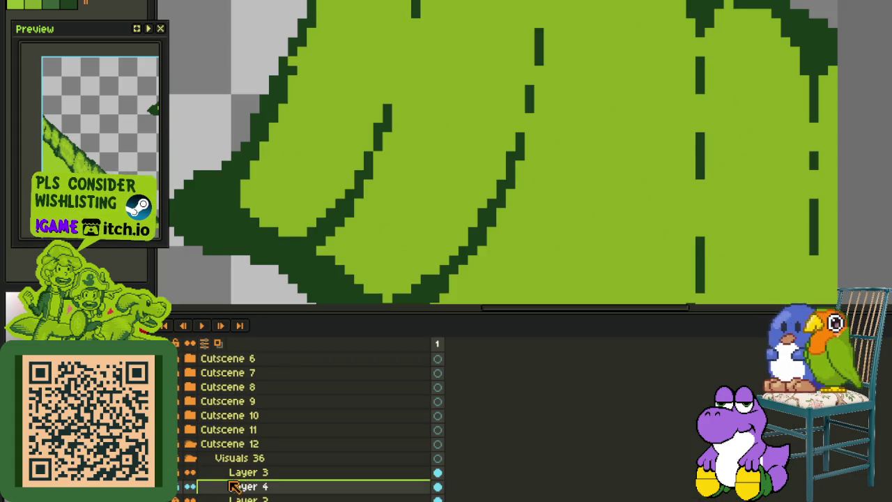
pyautogui.rightClick(236, 485)
pyautogui.click(279, 490)
pyautogui.scroll(-1, 323, 315)
pyautogui.press('Tab')
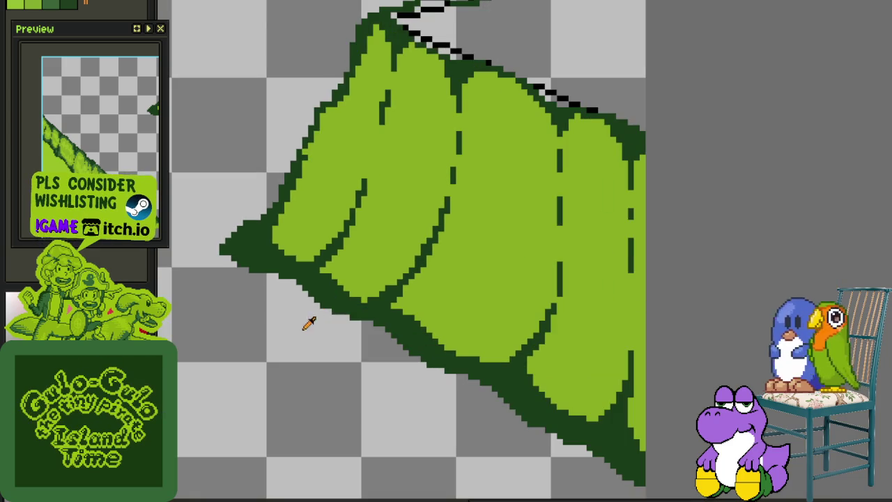
pyautogui.moveTo(282, 348); pyautogui.dragTo(351, 307)
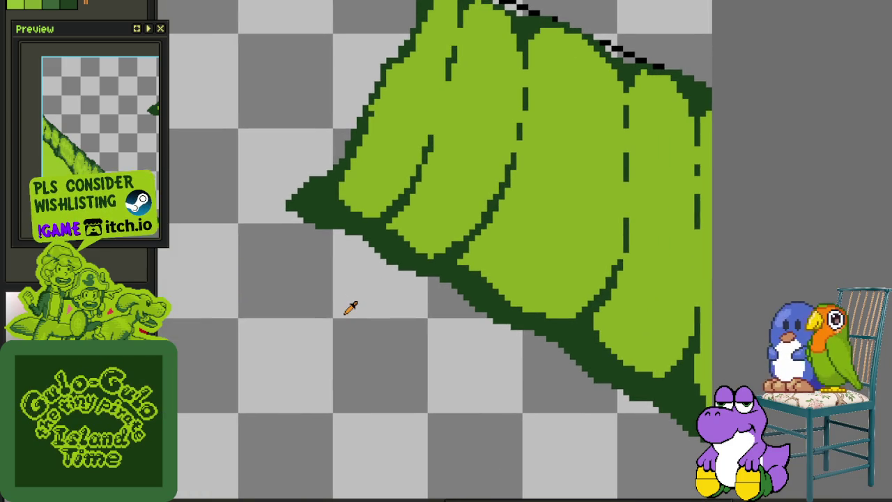
# Place a single green pixel on the leaf's lobe and save the file.
pyautogui.scroll(-1, 328, 300)
pyautogui.scroll(1, 342, 391)
pyautogui.scroll(1, 341, 336)
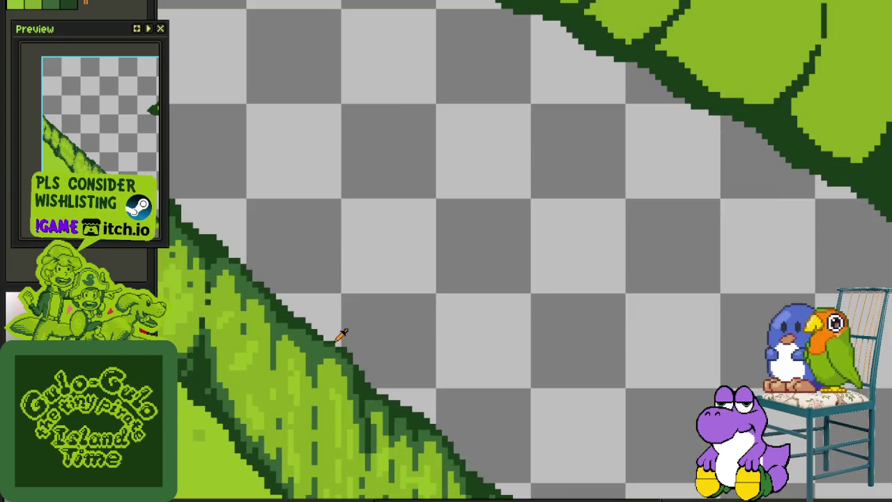
pyautogui.scroll(-2, 464, 219)
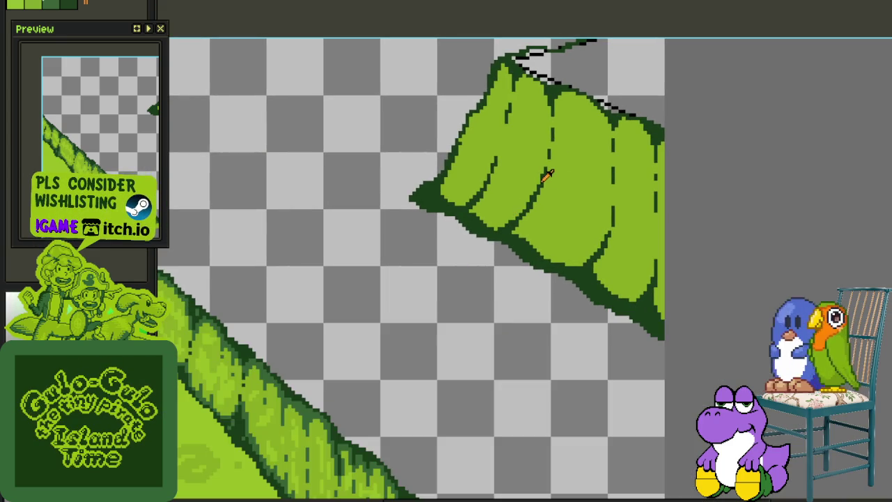
pyautogui.scroll(1, 485, 151)
pyautogui.scroll(1, 468, 164)
pyautogui.scroll(1, 462, 174)
pyautogui.scroll(2, 450, 171)
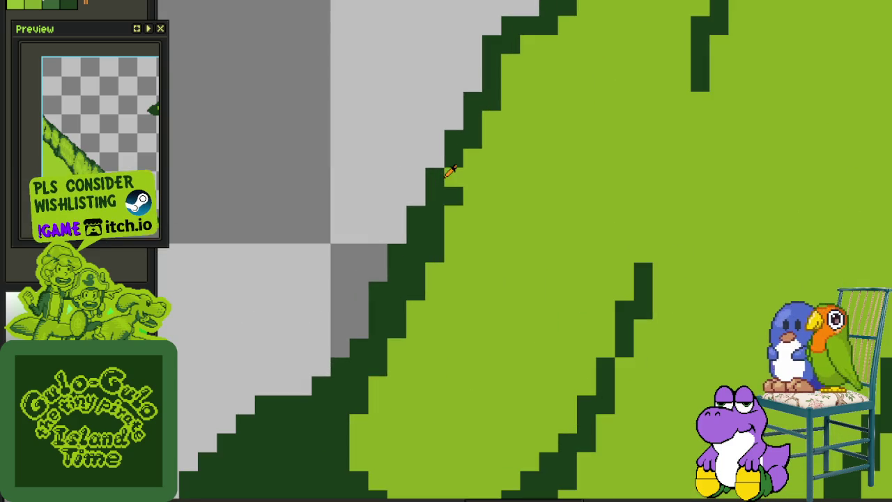
pyautogui.click(452, 199)
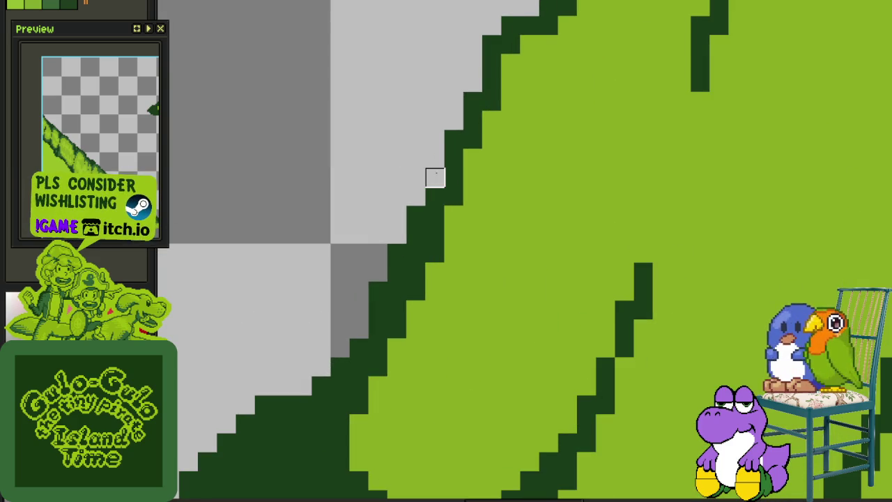
pyautogui.scroll(-2, 432, 175)
pyautogui.scroll(-1, 411, 230)
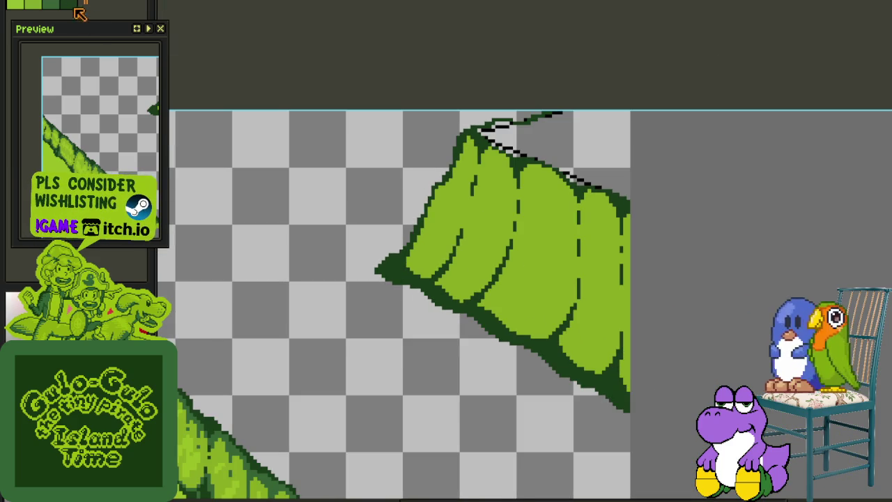
pyautogui.hotkey('ctrl', 's')
pyautogui.scroll(1, 472, 286)
pyautogui.scroll(2, 453, 335)
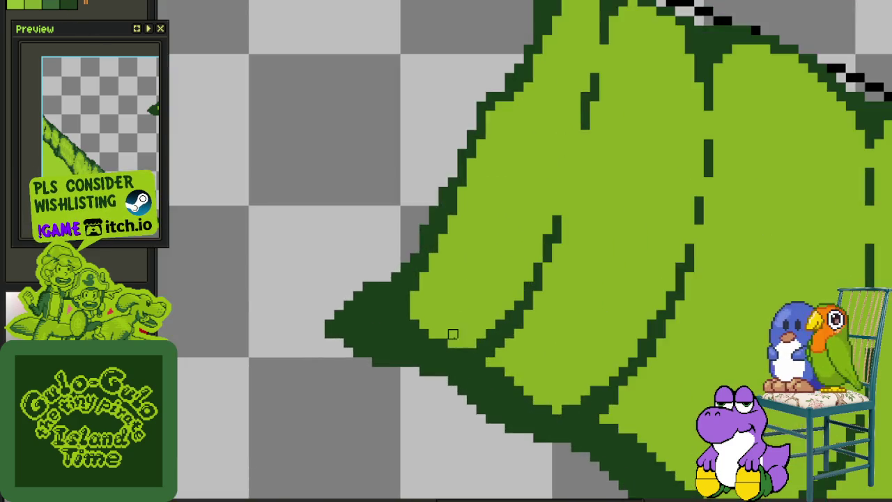
pyautogui.scroll(2, 453, 335)
# Paint a diagonal mid-green shading stroke up-left from the lobe's bottom.
pyautogui.click(512, 342)
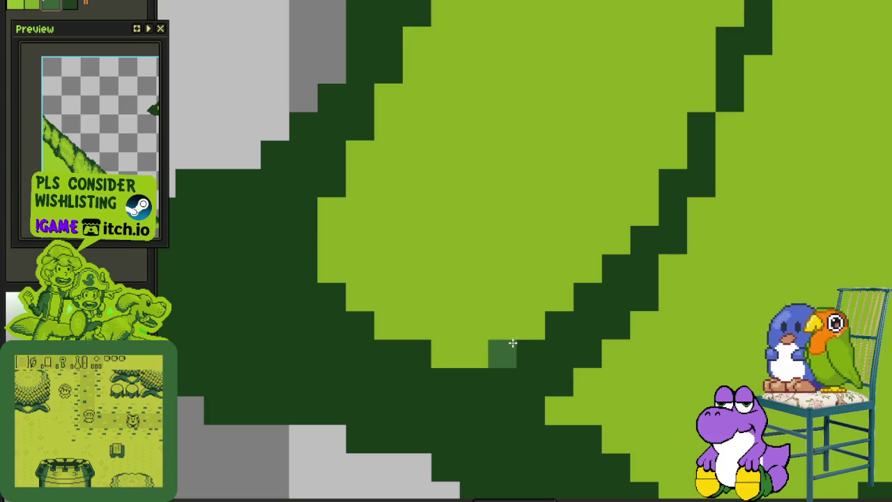
pyautogui.moveTo(512, 343)
pyautogui.mouseDown()
pyautogui.moveTo(446, 345)
pyautogui.moveTo(384, 309)
pyautogui.moveTo(351, 260)
pyautogui.moveTo(333, 251)
pyautogui.moveTo(368, 151)
pyautogui.moveTo(357, 129)
pyautogui.moveTo(386, 215)
pyautogui.moveTo(388, 119)
pyautogui.moveTo(334, 271)
pyautogui.moveTo(393, 149)
pyautogui.moveTo(404, 76)
pyautogui.mouseUp()
pyautogui.scroll(-4, 404, 155)
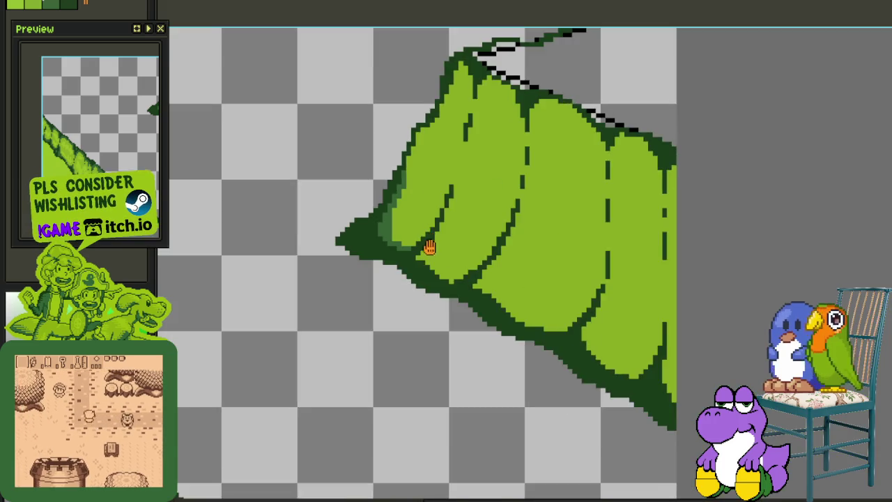
pyautogui.scroll(3, 430, 248)
pyautogui.scroll(-1, 343, 170)
pyautogui.scroll(1, 348, 182)
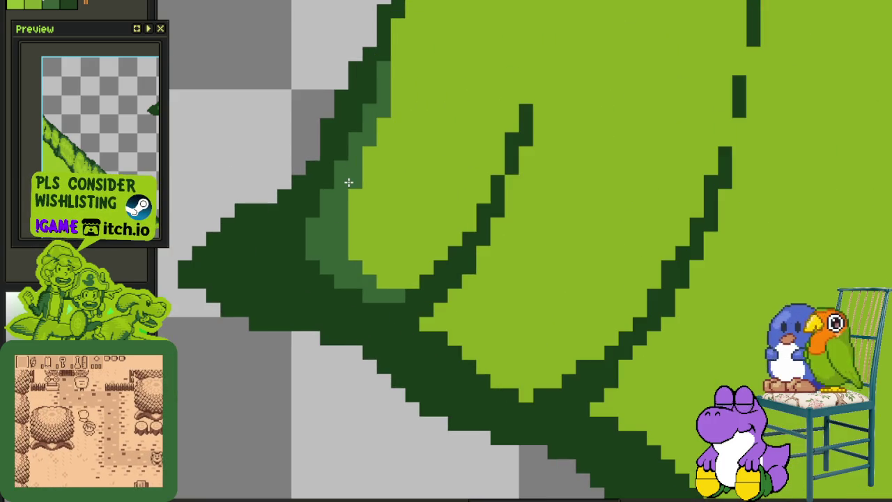
pyautogui.scroll(-2, 349, 181)
pyautogui.moveTo(372, 240); pyautogui.dragTo(344, 275)
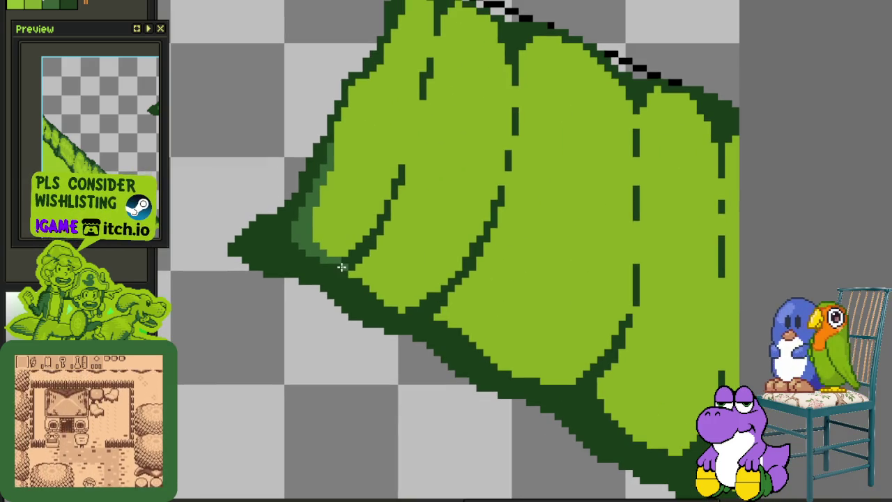
pyautogui.scroll(1, 341, 267)
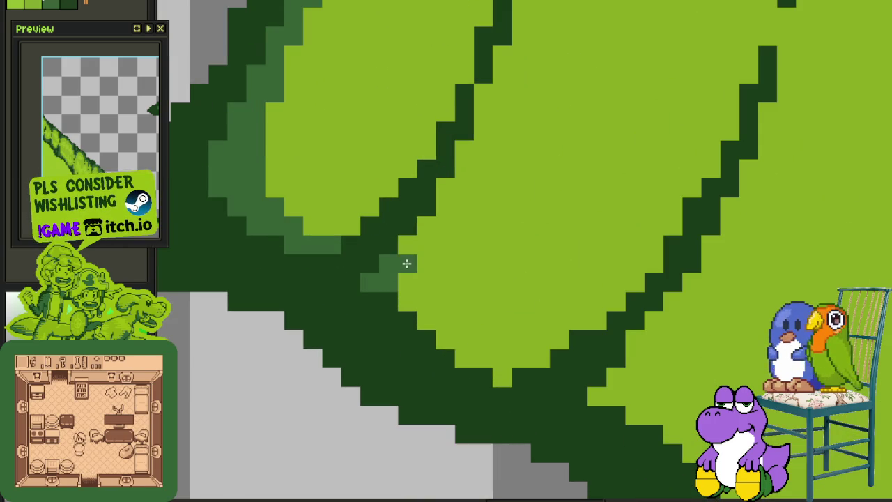
# Shade the left lobe's inner edge mid-green, extending down the edge.
pyautogui.moveTo(407, 263)
pyautogui.mouseDown()
pyautogui.moveTo(409, 295)
pyautogui.moveTo(427, 225)
pyautogui.moveTo(465, 168)
pyautogui.moveTo(482, 105)
pyautogui.moveTo(503, 81)
pyautogui.mouseUp()
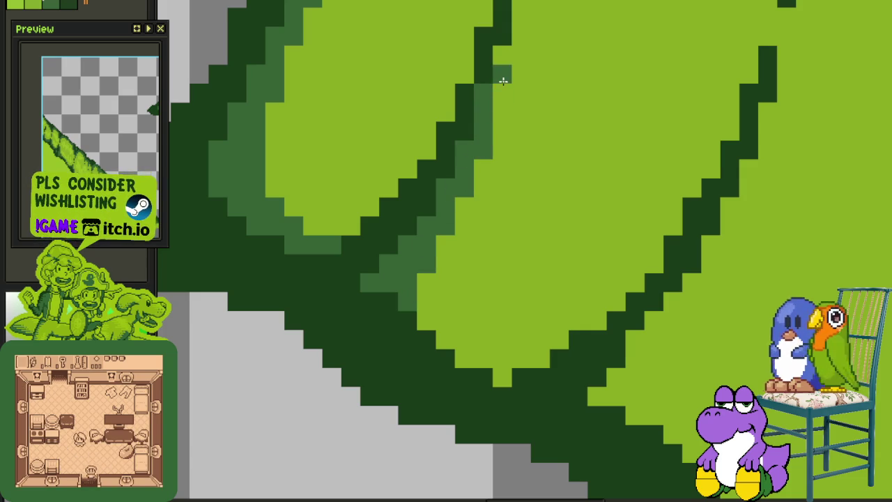
pyautogui.moveTo(426, 276)
pyautogui.mouseDown()
pyautogui.moveTo(422, 294)
pyautogui.moveTo(442, 324)
pyautogui.moveTo(495, 371)
pyautogui.moveTo(501, 365)
pyautogui.mouseUp()
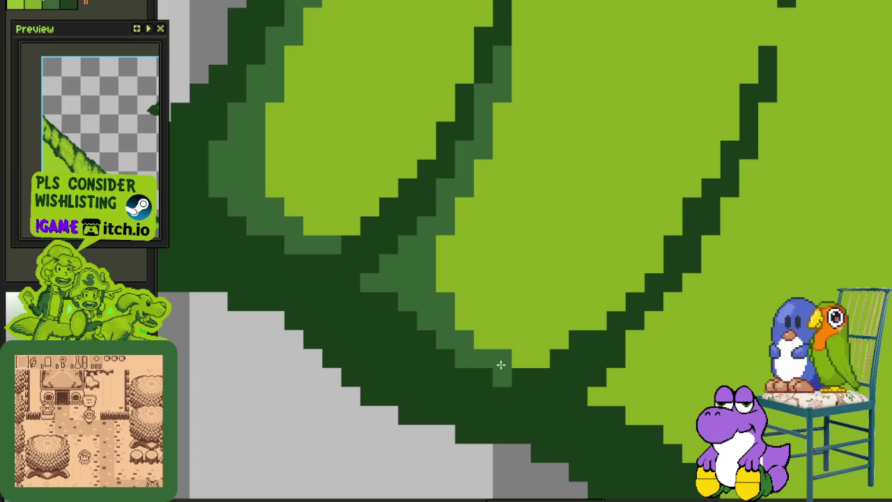
pyautogui.click(481, 343)
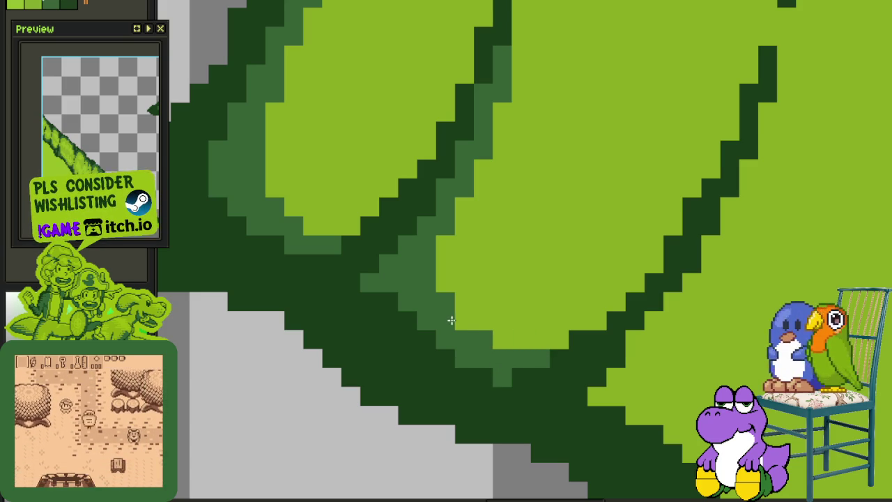
pyautogui.scroll(-2, 452, 320)
pyautogui.scroll(2, 498, 314)
# Save, then shade along the leaf's lower edge with mid-green.
pyautogui.moveTo(442, 272); pyautogui.dragTo(405, 215)
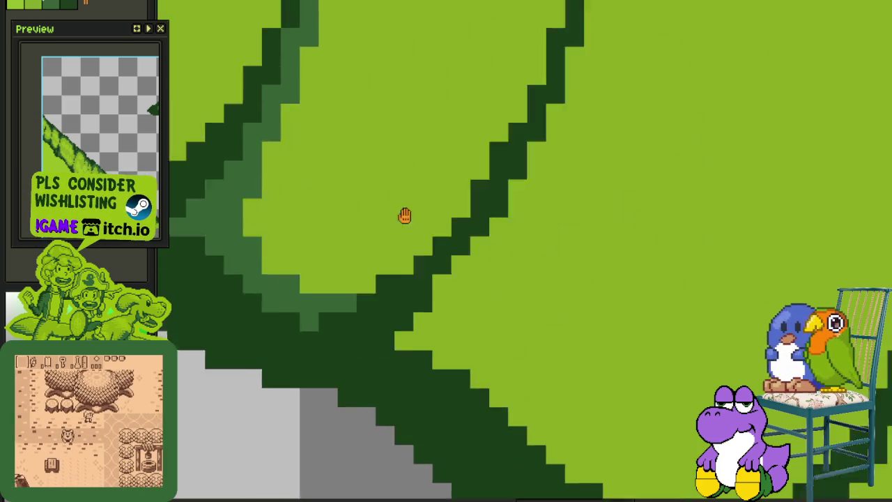
pyautogui.scroll(-2, 355, 225)
pyautogui.hotkey('ctrl', 's')
pyautogui.scroll(2, 446, 314)
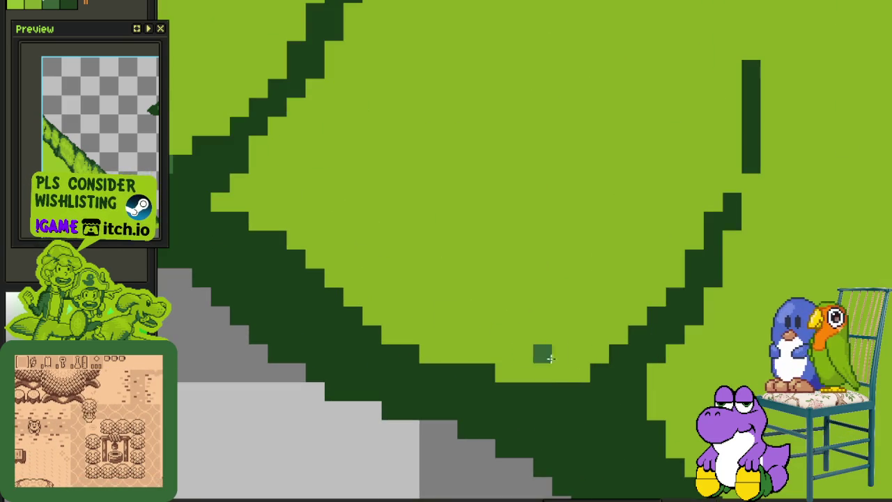
pyautogui.moveTo(574, 372)
pyautogui.mouseDown()
pyautogui.moveTo(515, 373)
pyautogui.moveTo(504, 354)
pyautogui.moveTo(421, 344)
pyautogui.moveTo(293, 242)
pyautogui.moveTo(306, 243)
pyautogui.moveTo(236, 205)
pyautogui.mouseUp()
# Add mid-green shading beneath the leaf's top outline, tidying single pixels.
pyautogui.click(247, 193)
pyautogui.scroll(5, 248, 193)
pyautogui.moveTo(481, 104)
pyautogui.mouseDown()
pyautogui.moveTo(497, 54)
pyautogui.moveTo(517, 94)
pyautogui.mouseUp()
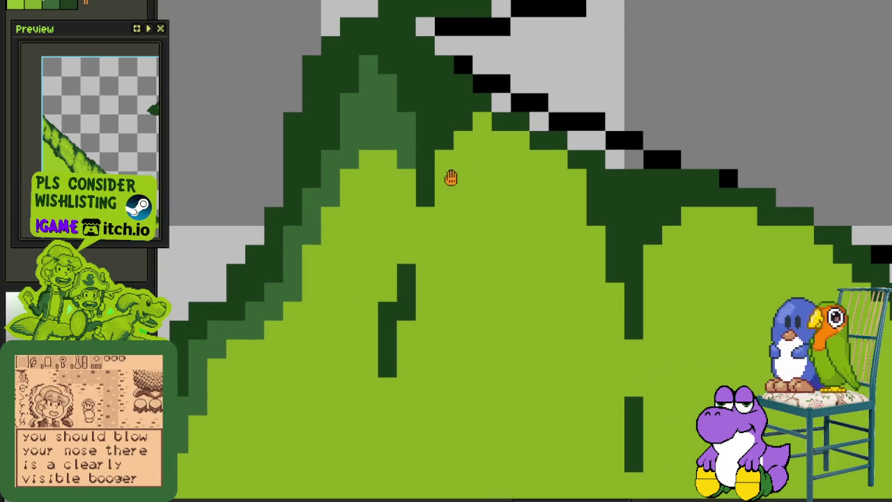
pyautogui.hscroll(3, 488, 160)
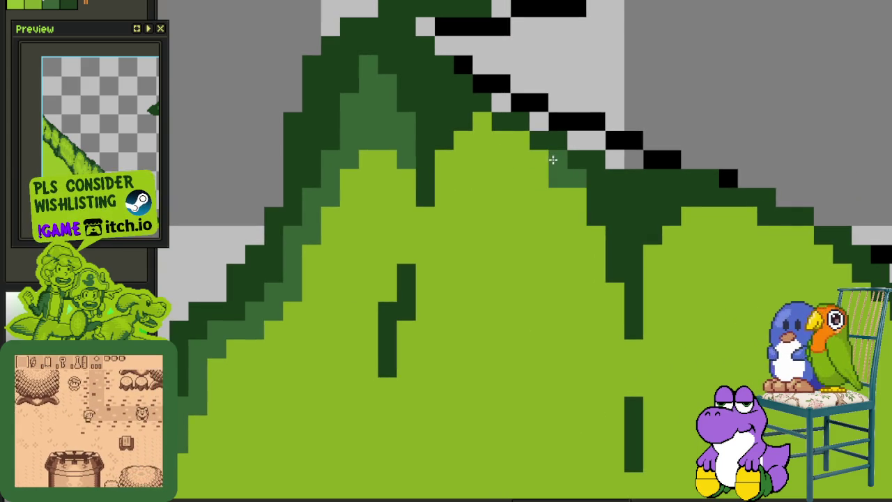
pyautogui.moveTo(553, 160)
pyautogui.mouseDown()
pyautogui.moveTo(476, 125)
pyautogui.moveTo(444, 180)
pyautogui.moveTo(441, 227)
pyautogui.mouseUp()
pyautogui.click(488, 159)
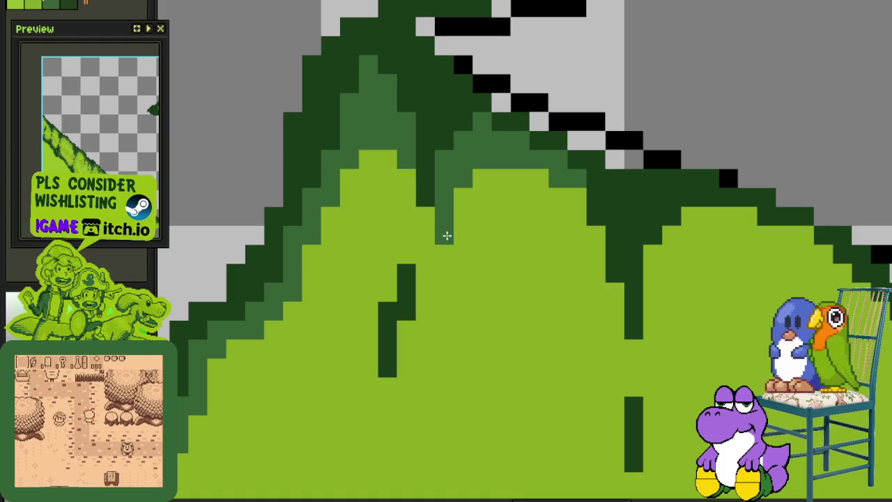
pyautogui.scroll(-4, 456, 202)
pyautogui.scroll(1, 498, 227)
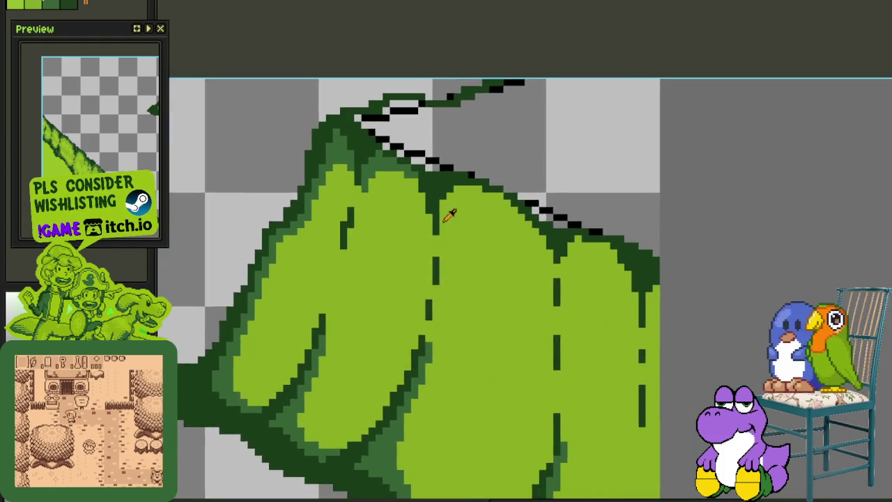
pyautogui.scroll(3, 450, 211)
# Continue the mid-green shading along the top ridge, restoring one pixel to light green.
pyautogui.moveTo(500, 238)
pyautogui.mouseDown()
pyautogui.moveTo(495, 185)
pyautogui.moveTo(521, 167)
pyautogui.moveTo(519, 201)
pyautogui.moveTo(593, 149)
pyautogui.moveTo(541, 174)
pyautogui.moveTo(658, 175)
pyautogui.moveTo(631, 165)
pyautogui.mouseUp()
pyautogui.rightClick(591, 184)
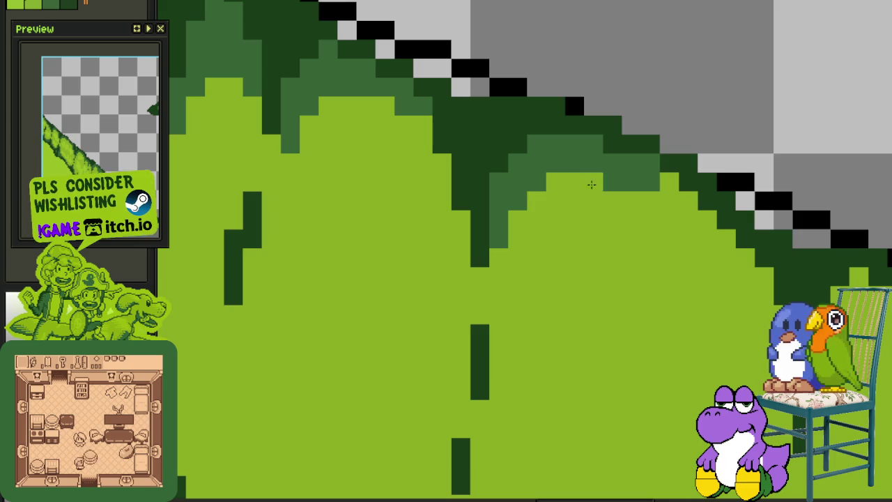
pyautogui.moveTo(643, 201)
pyautogui.mouseDown()
pyautogui.moveTo(447, 134)
pyautogui.moveTo(485, 159)
pyautogui.moveTo(486, 146)
pyautogui.moveTo(532, 190)
pyautogui.mouseUp()
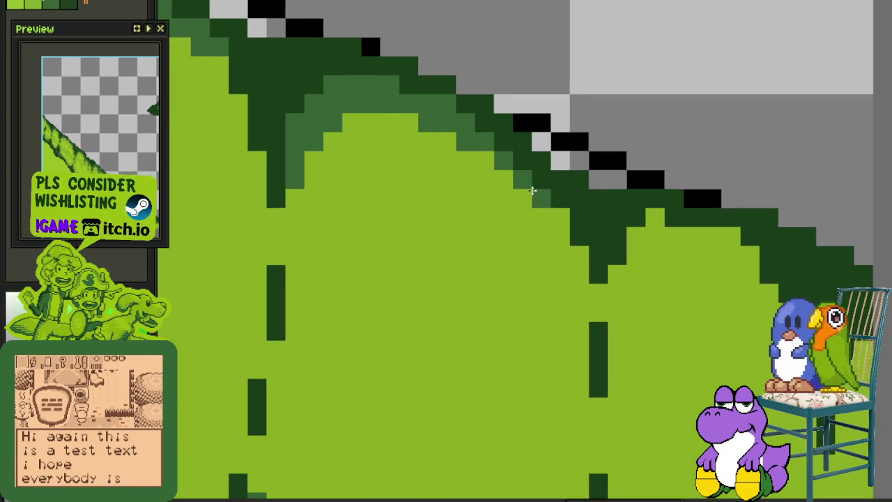
pyautogui.moveTo(590, 255); pyautogui.dragTo(388, 168)
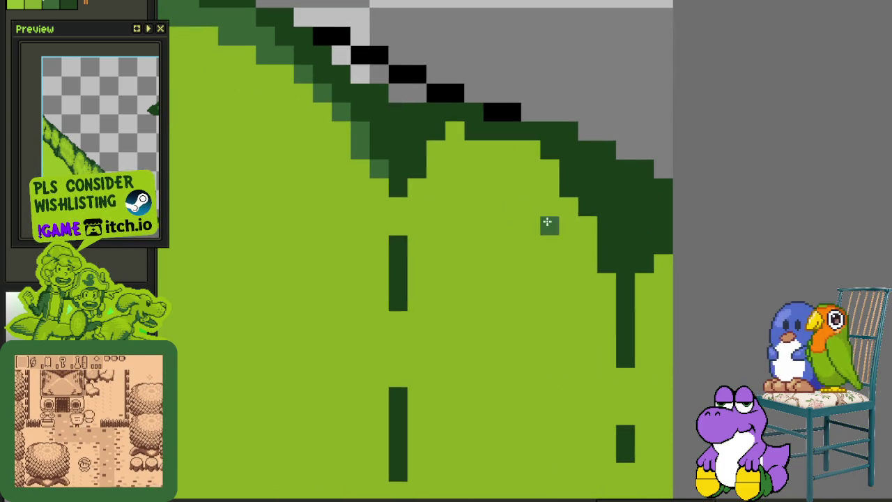
pyautogui.moveTo(565, 226)
pyautogui.mouseDown()
pyautogui.moveTo(584, 243)
pyautogui.moveTo(522, 163)
pyautogui.moveTo(455, 137)
pyautogui.moveTo(436, 153)
pyautogui.moveTo(442, 170)
pyautogui.moveTo(412, 193)
pyautogui.moveTo(451, 184)
pyautogui.moveTo(407, 219)
pyautogui.mouseUp()
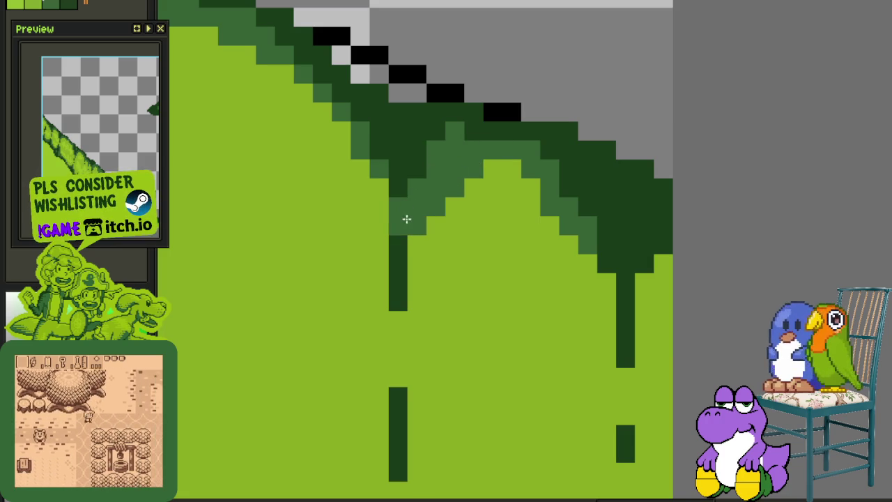
pyautogui.scroll(-3, 406, 219)
pyautogui.scroll(-2, 451, 257)
pyautogui.scroll(2, 451, 257)
pyautogui.scroll(1, 434, 225)
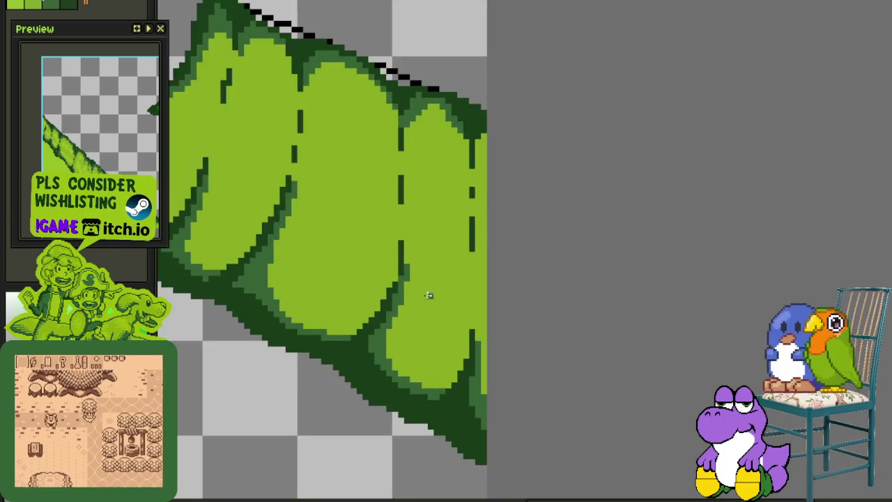
pyautogui.scroll(2, 428, 295)
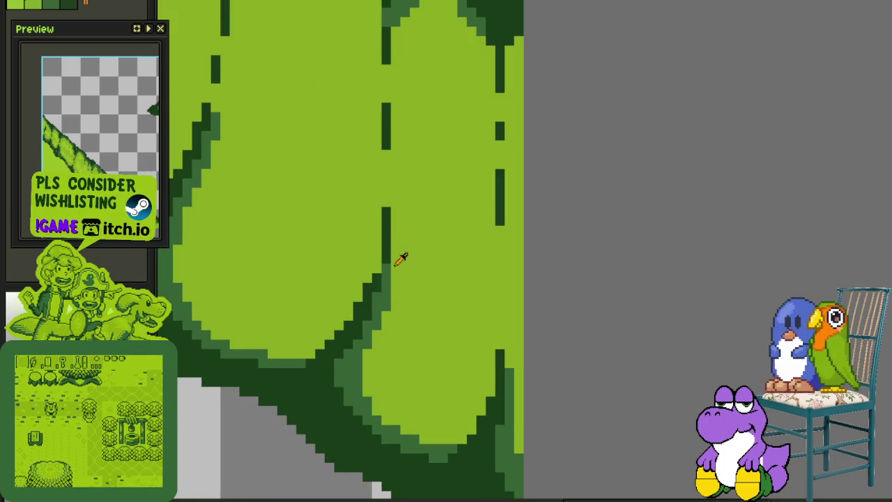
pyautogui.scroll(2, 498, 315)
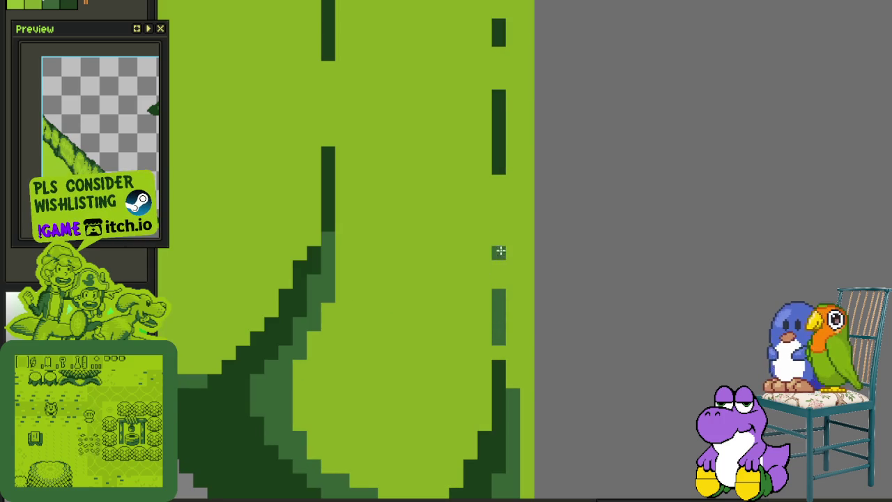
pyautogui.moveTo(506, 163); pyautogui.dragTo(482, 325)
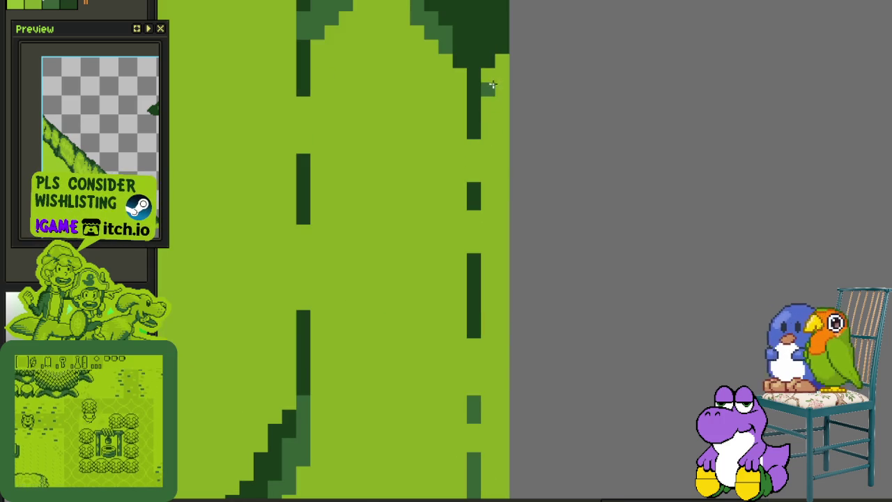
# Save the shaded leaf while zooming out, then pick another green from the palette.
pyautogui.scroll(-3, 499, 77)
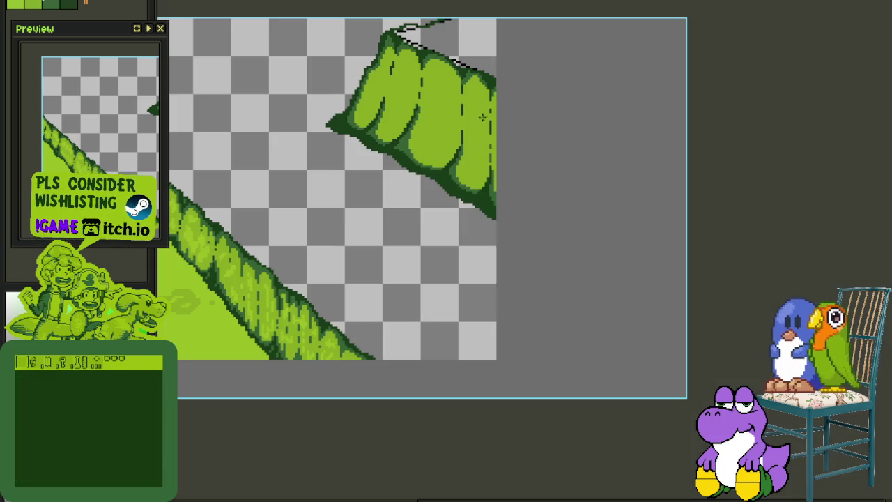
pyautogui.hotkey('ctrl', 's')
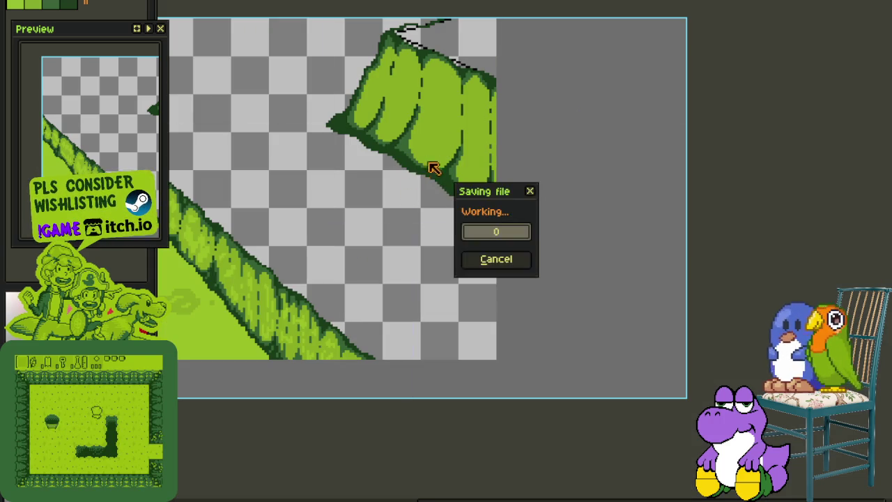
pyautogui.scroll(1, 433, 221)
pyautogui.moveTo(472, 160)
pyautogui.mouseDown()
pyautogui.moveTo(441, 269)
pyautogui.moveTo(457, 233)
pyautogui.mouseUp()
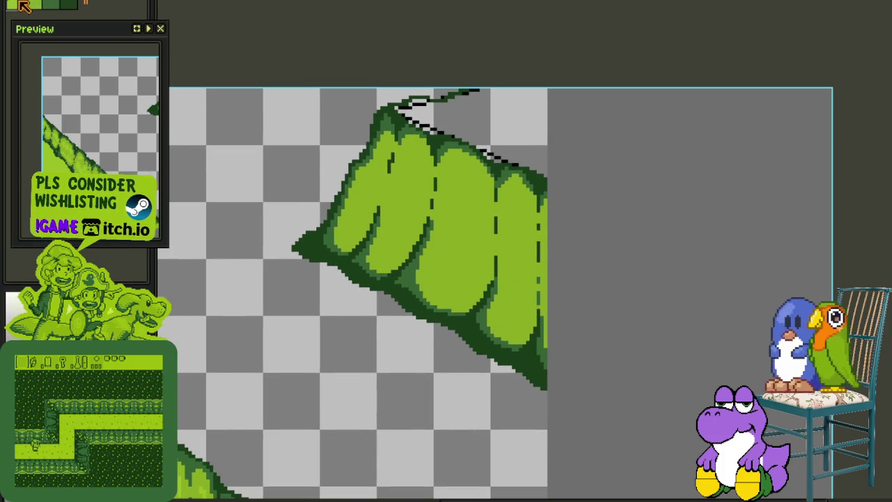
pyautogui.scroll(-1, 265, 110)
pyautogui.scroll(-1, 305, 202)
pyautogui.scroll(1, 369, 229)
pyautogui.hotkey('ctrl', 's')
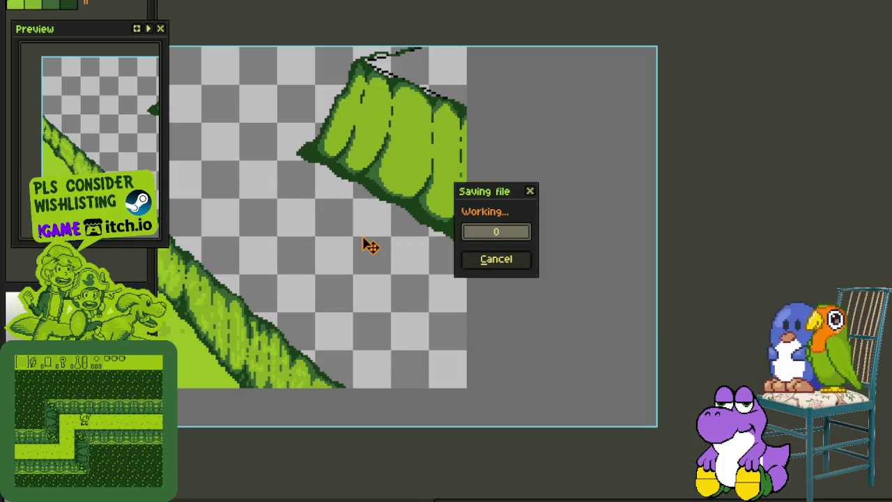
pyautogui.scroll(-1, 368, 216)
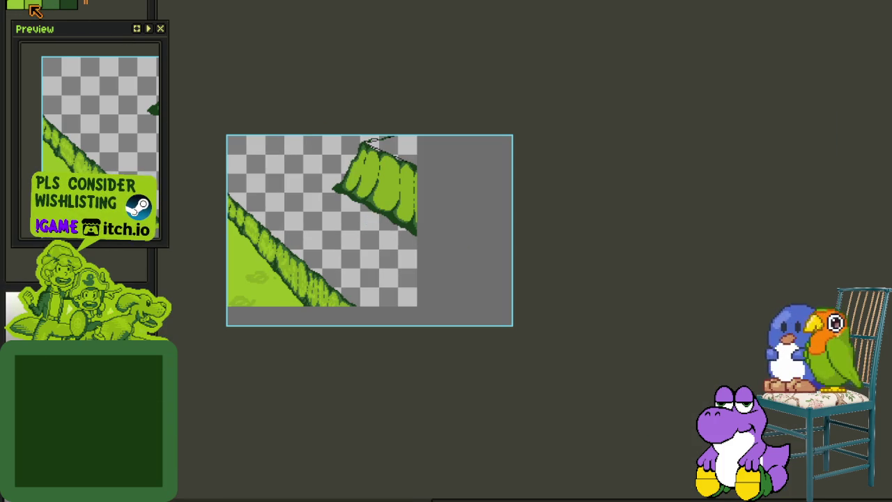
pyautogui.click(51, 5)
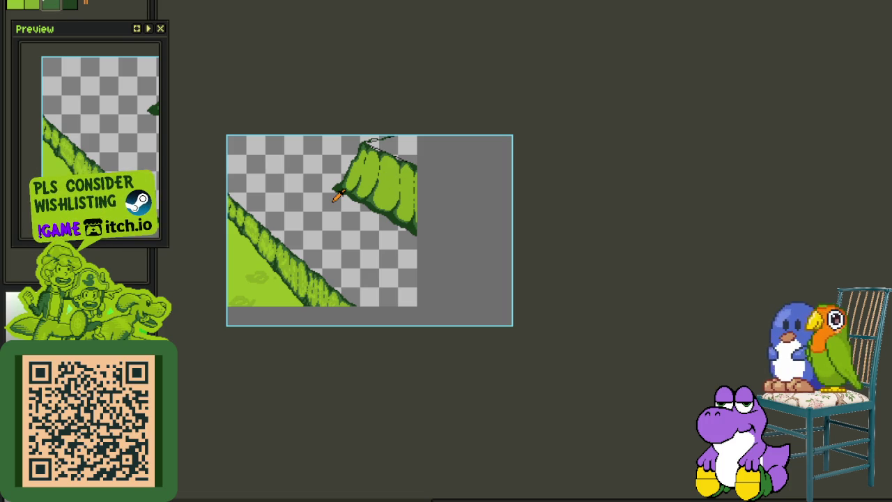
# Draw a dark-green crease down the leaf and a long diagonal crease inside its lower part.
pyautogui.scroll(1, 339, 209)
pyautogui.scroll(1, 418, 220)
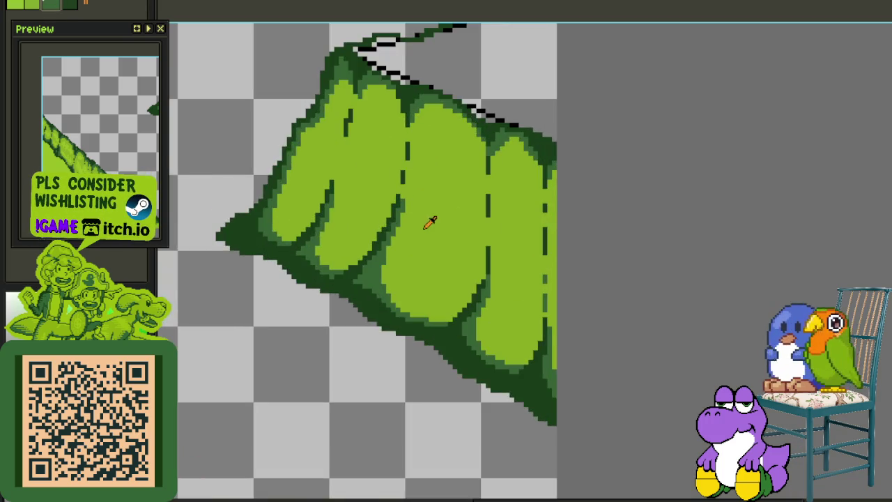
pyautogui.scroll(1, 426, 223)
pyautogui.moveTo(413, 286); pyautogui.dragTo(413, 328)
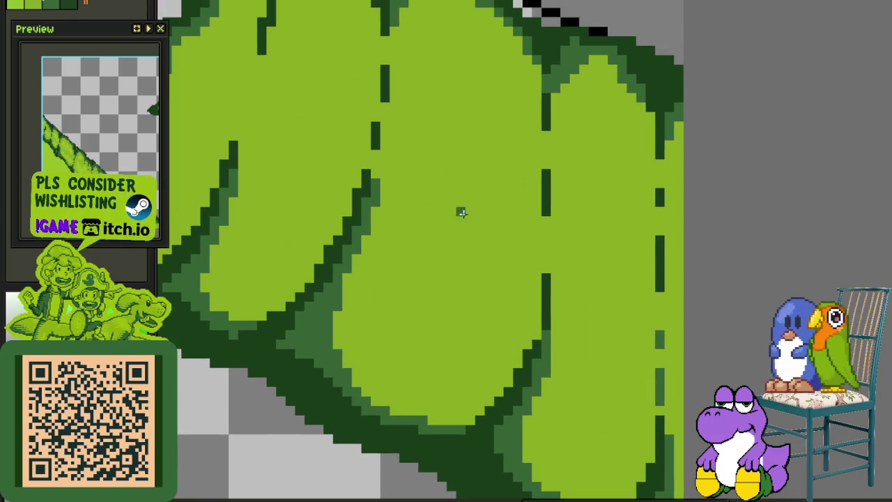
pyautogui.scroll(-1, 449, 111)
pyautogui.scroll(2, 434, 90)
pyautogui.moveTo(448, 63); pyautogui.dragTo(464, 195)
pyautogui.scroll(-1, 454, 302)
pyautogui.scroll(-1, 451, 212)
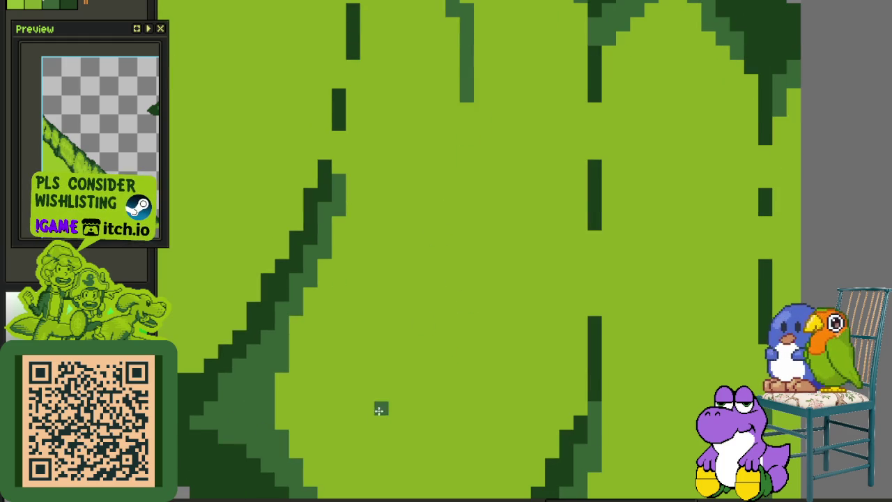
pyautogui.moveTo(363, 418); pyautogui.dragTo(450, 294)
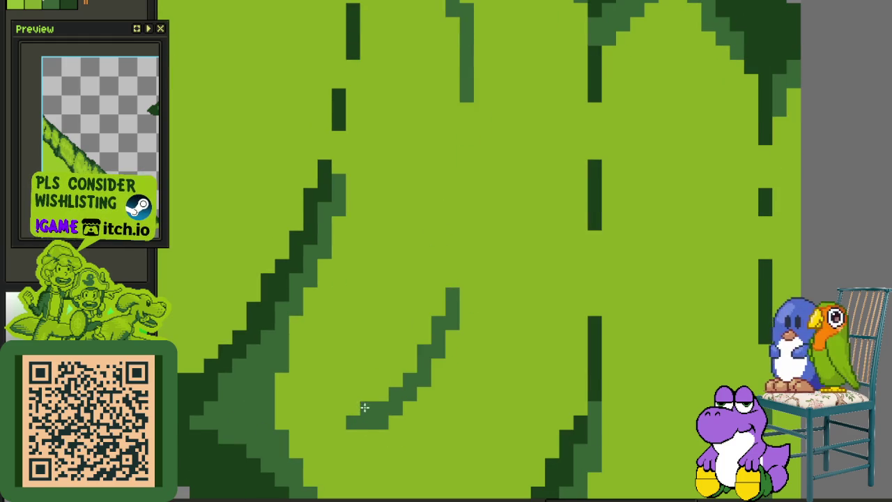
pyautogui.moveTo(365, 408); pyautogui.dragTo(457, 207)
# Extend dark-green creases upward, covering stray dark pixels with light green.
pyautogui.scroll(-1, 463, 268)
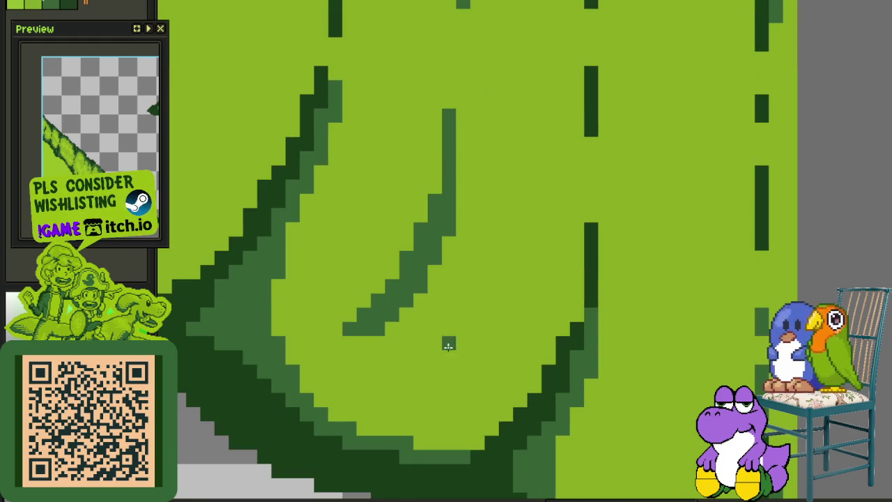
pyautogui.moveTo(494, 285)
pyautogui.mouseDown()
pyautogui.moveTo(520, 156)
pyautogui.moveTo(503, 240)
pyautogui.mouseUp()
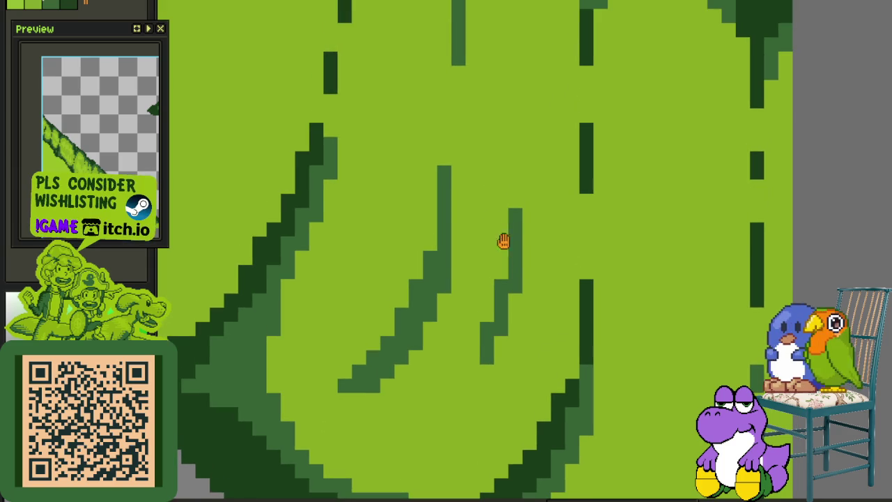
pyautogui.moveTo(500, 282); pyautogui.dragTo(490, 302)
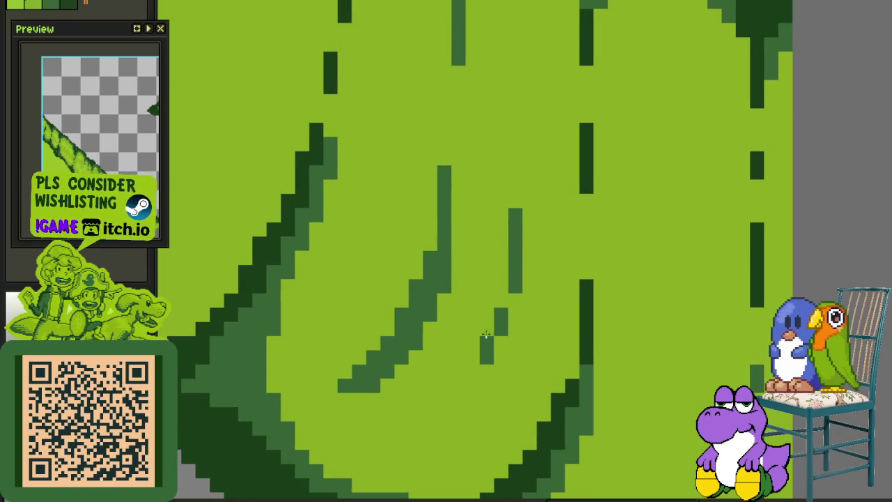
pyautogui.scroll(-3, 497, 296)
pyautogui.scroll(2, 509, 264)
pyautogui.moveTo(512, 176); pyautogui.dragTo(524, 173)
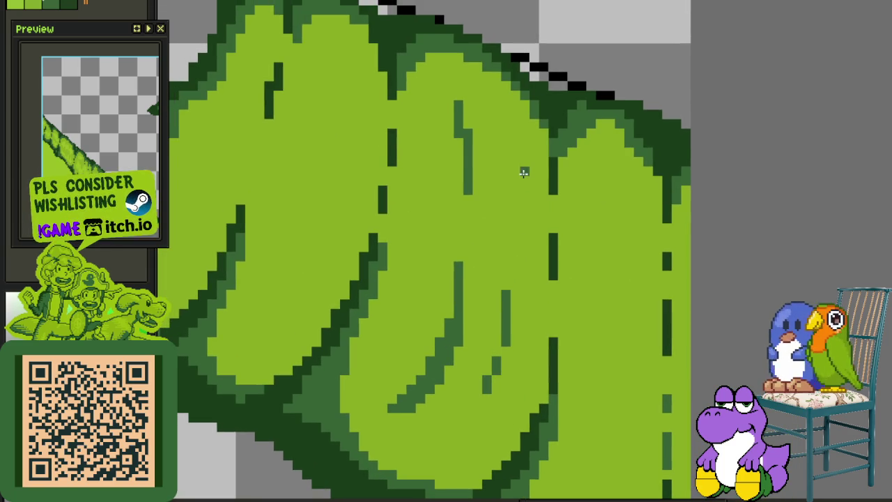
pyautogui.moveTo(504, 124); pyautogui.dragTo(514, 206)
pyautogui.scroll(1, 507, 154)
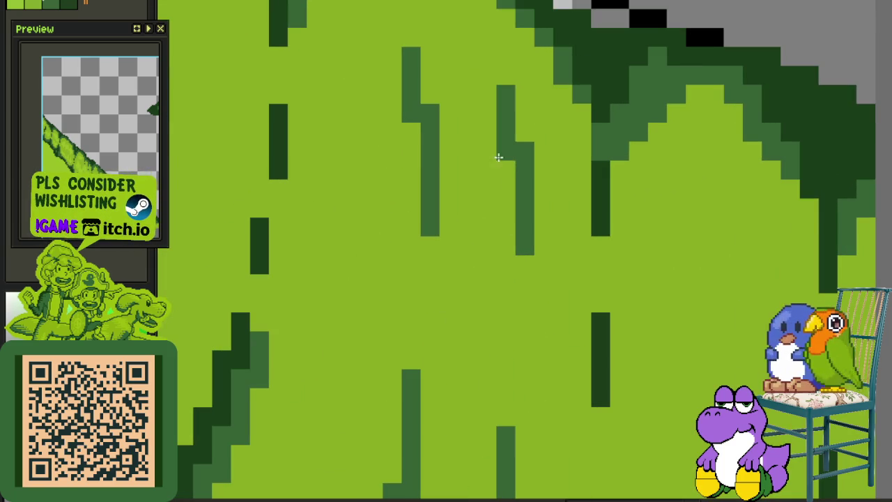
pyautogui.moveTo(506, 161)
pyautogui.mouseDown()
pyautogui.moveTo(500, 136)
pyautogui.moveTo(516, 136)
pyautogui.moveTo(501, 96)
pyautogui.mouseUp()
# Paint a thick mid-green stair-stepped fold shading diagonally across the lower leaf.
pyautogui.scroll(-2, 516, 189)
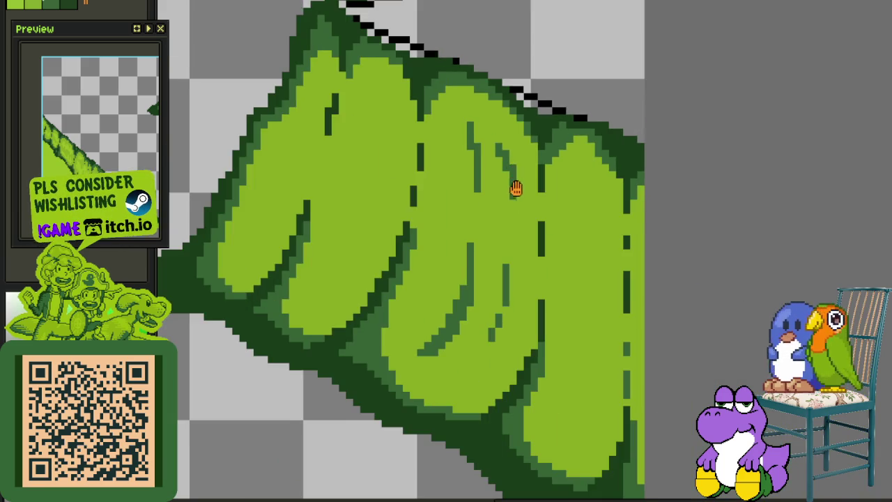
pyautogui.moveTo(516, 188); pyautogui.dragTo(500, 179)
pyautogui.scroll(1, 511, 203)
pyautogui.scroll(1, 421, 217)
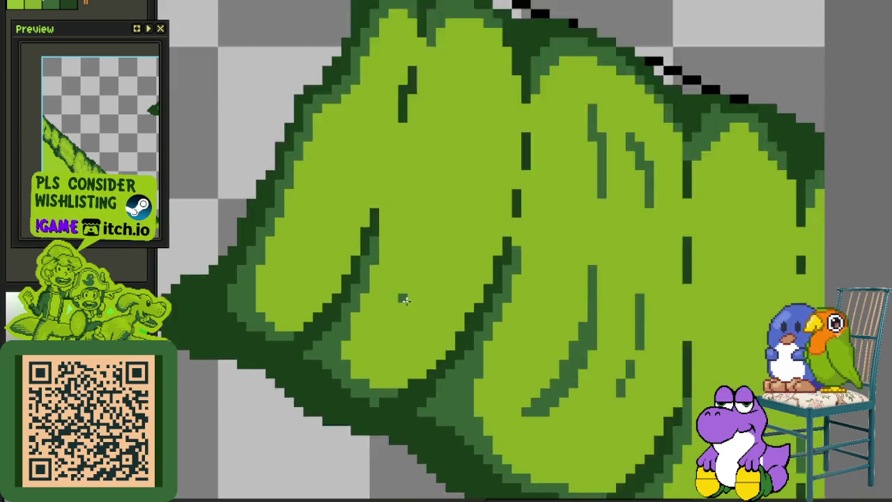
pyautogui.scroll(2, 402, 294)
pyautogui.moveTo(307, 403); pyautogui.dragTo(450, 202)
pyautogui.moveTo(336, 403)
pyautogui.mouseDown()
pyautogui.moveTo(504, 135)
pyautogui.moveTo(500, 119)
pyautogui.moveTo(342, 320)
pyautogui.moveTo(365, 403)
pyautogui.mouseUp()
pyautogui.scroll(-2, 369, 390)
pyautogui.scroll(-1, 392, 339)
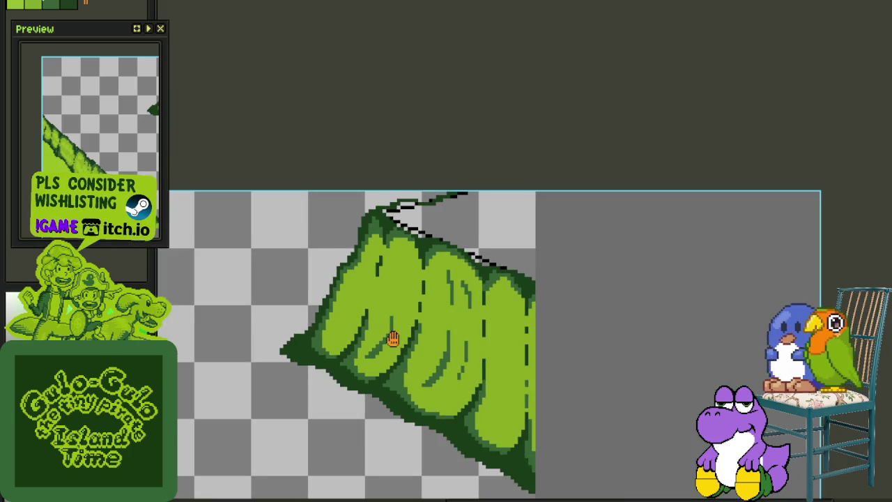
pyautogui.scroll(2, 437, 207)
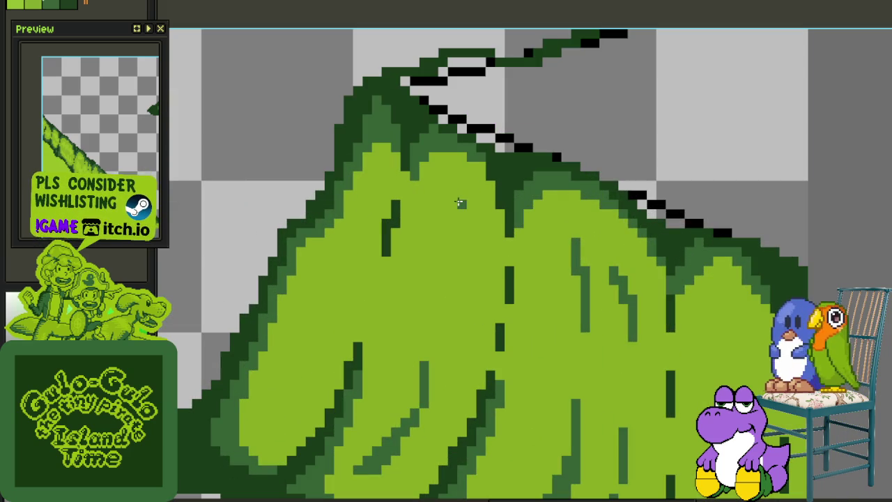
# Save the leaf sprite repeatedly with Ctrl+S while zooming to inspect the new creases and folds.
pyautogui.hotkey('ctrl', 's')
pyautogui.scroll(-1, 512, 200)
pyautogui.hotkey('ctrl', 's')
pyautogui.scroll(1, 467, 234)
pyautogui.scroll(1, 458, 233)
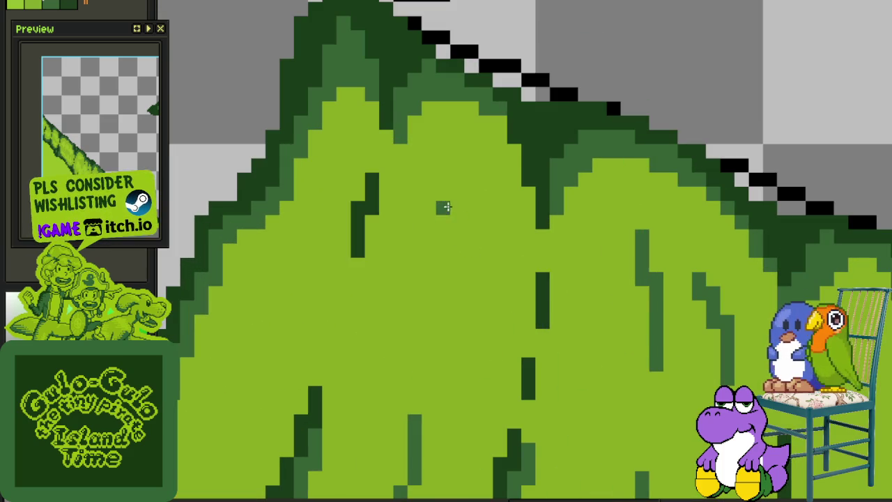
pyautogui.scroll(-2, 446, 207)
pyautogui.hotkey('ctrl', 's')
pyautogui.scroll(1, 470, 239)
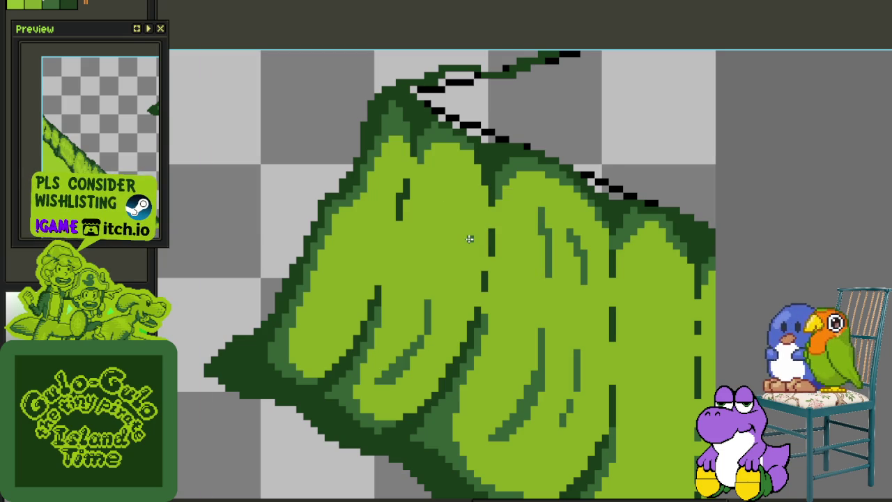
# Draw a dark-green diagonal crease near the leaf top and another in the lower leaf.
pyautogui.scroll(1, 450, 210)
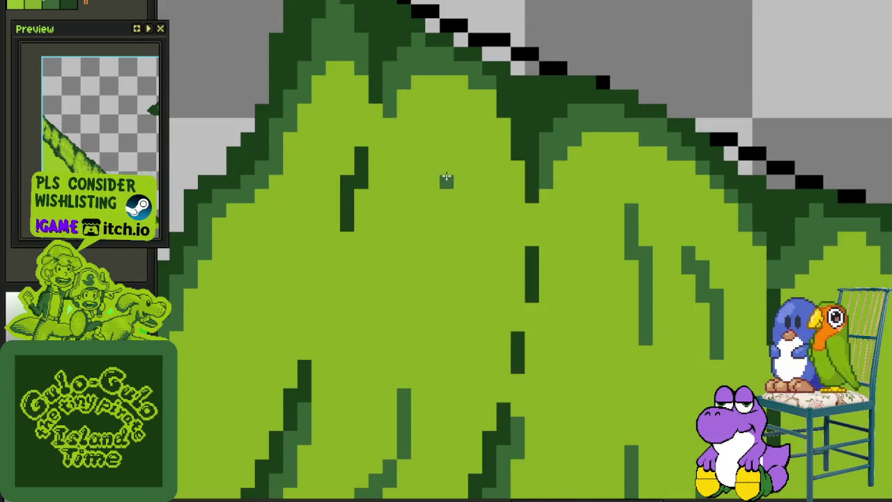
pyautogui.scroll(1, 475, 171)
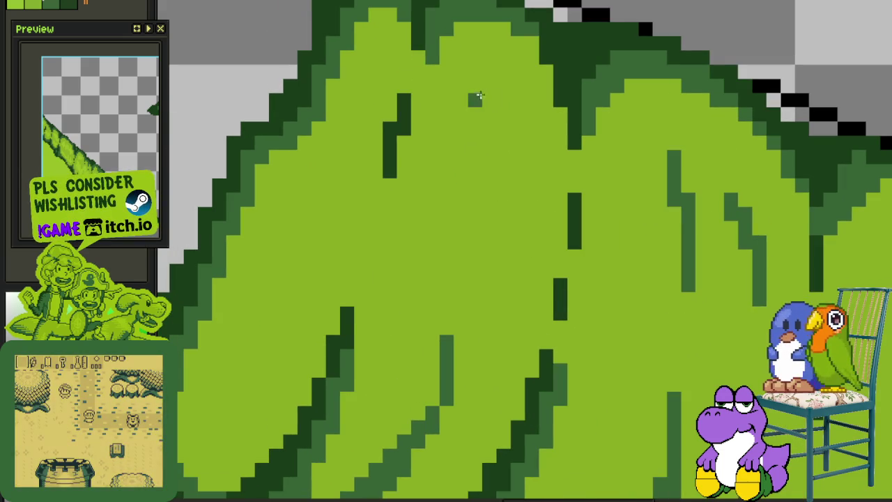
pyautogui.moveTo(488, 95); pyautogui.dragTo(459, 216)
pyautogui.moveTo(474, 132); pyautogui.dragTo(479, 177)
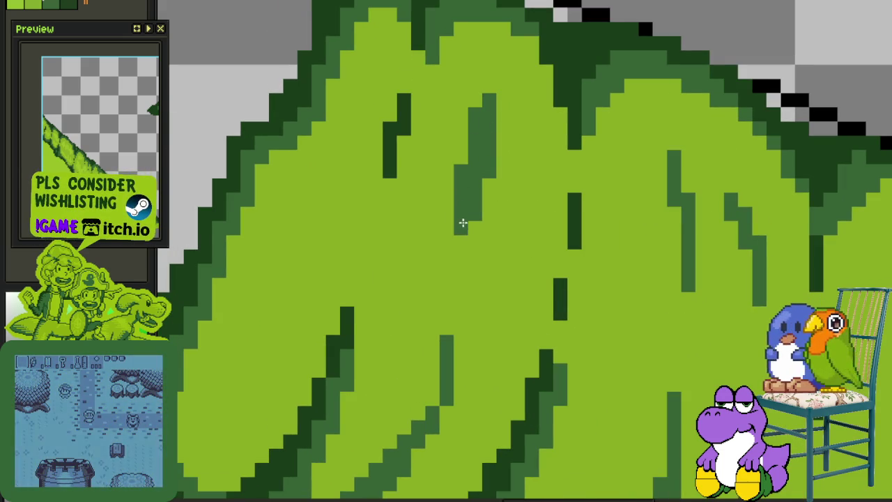
pyautogui.scroll(-2, 458, 241)
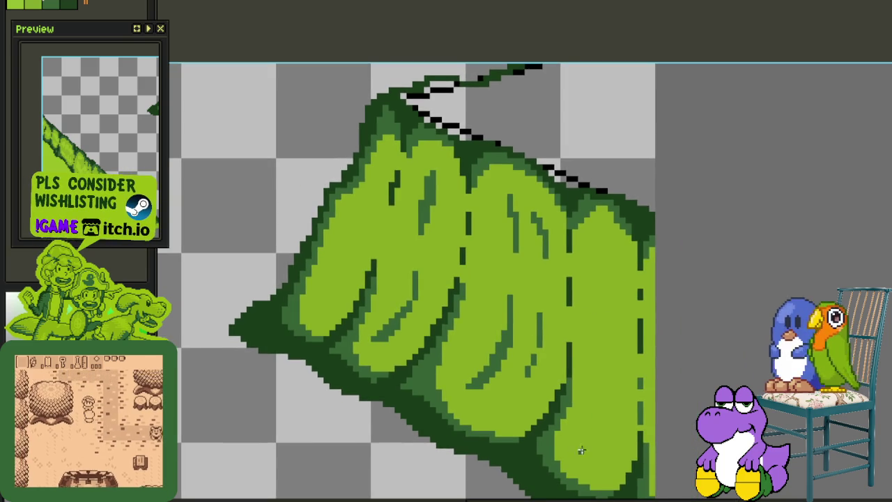
pyautogui.scroll(1, 550, 384)
pyautogui.scroll(2, 539, 366)
pyautogui.moveTo(515, 382); pyautogui.dragTo(554, 266)
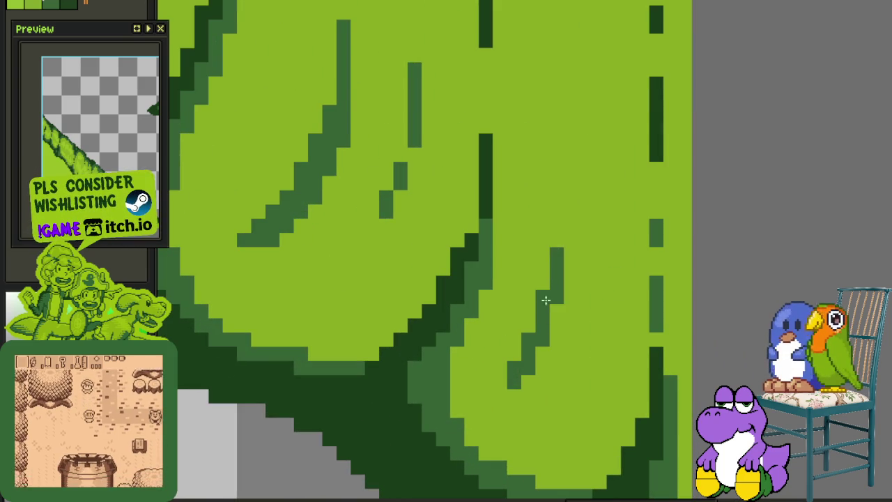
# Extend a vein stroke upward and add a vertical dark-green crease widened at its bottom.
pyautogui.moveTo(583, 333)
pyautogui.mouseDown()
pyautogui.moveTo(566, 394)
pyautogui.moveTo(552, 147)
pyautogui.moveTo(532, 246)
pyautogui.mouseUp()
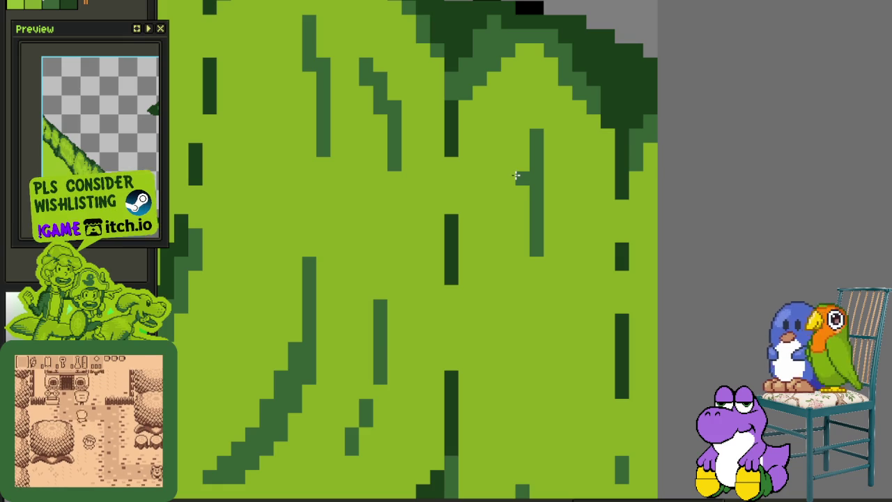
pyautogui.moveTo(516, 175); pyautogui.dragTo(514, 146)
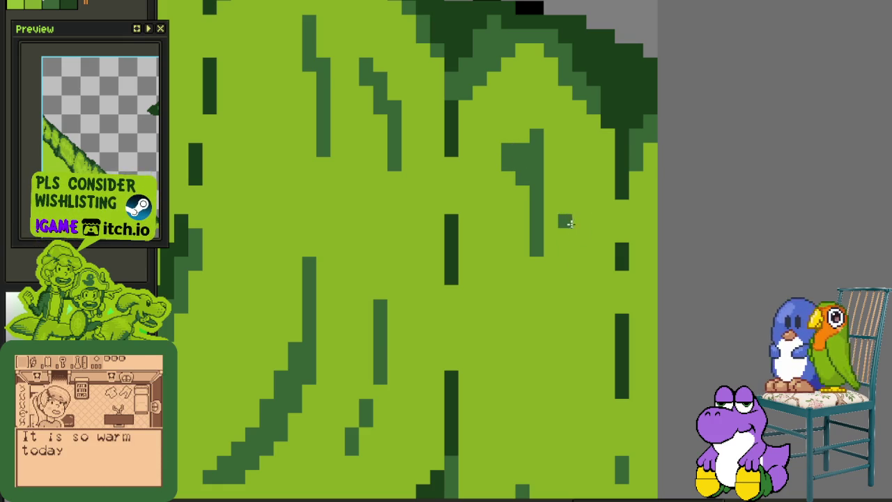
pyautogui.moveTo(565, 219); pyautogui.dragTo(567, 335)
pyautogui.moveTo(565, 287); pyautogui.dragTo(564, 342)
pyautogui.scroll(-3, 565, 341)
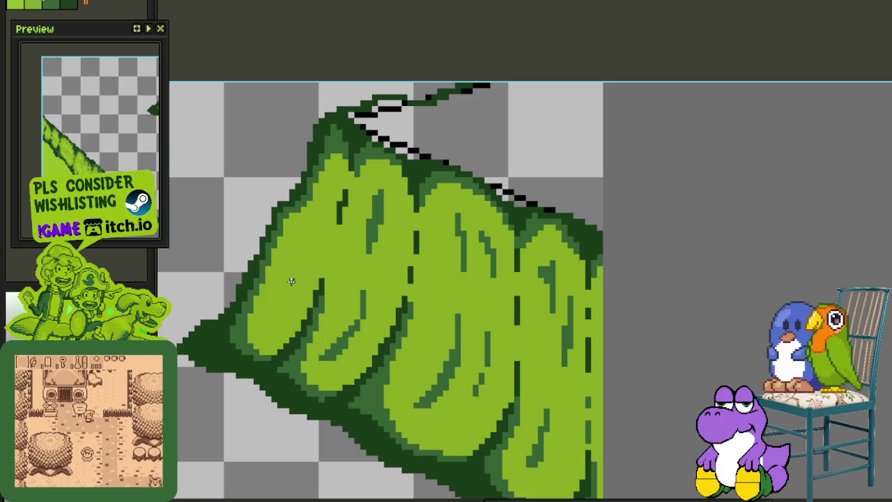
pyautogui.scroll(1, 302, 279)
pyautogui.scroll(1, 280, 278)
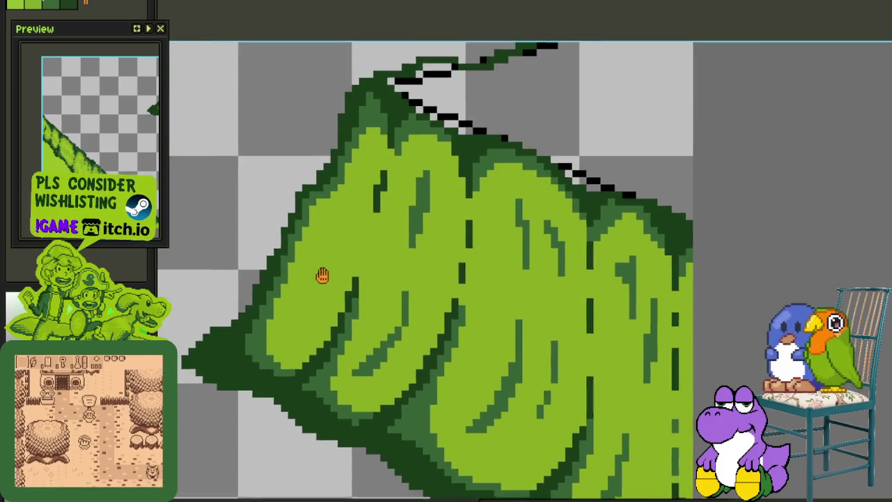
pyautogui.scroll(1, 318, 273)
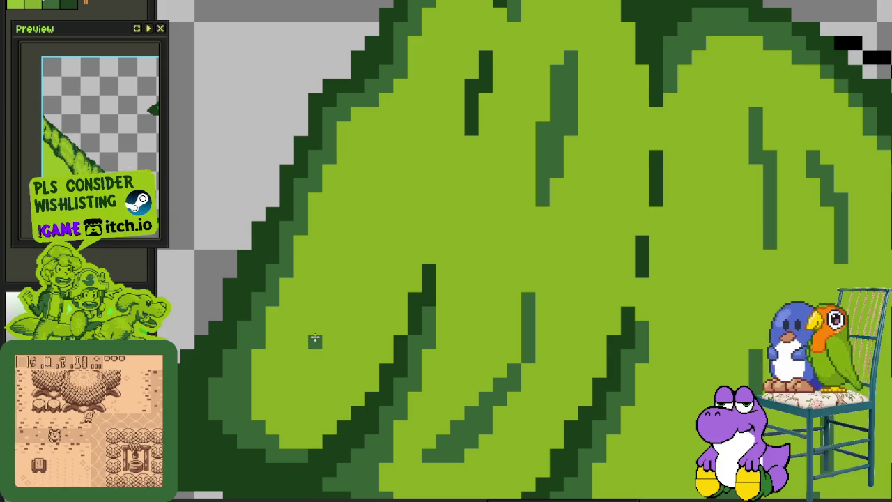
# Add short dark-green creases on the left lobe, undo a stray pixel, and save.
pyautogui.moveTo(313, 341); pyautogui.dragTo(357, 256)
pyautogui.click(412, 157)
pyautogui.hotkey('ctrl', 'z')
pyautogui.moveTo(402, 164); pyautogui.dragTo(402, 129)
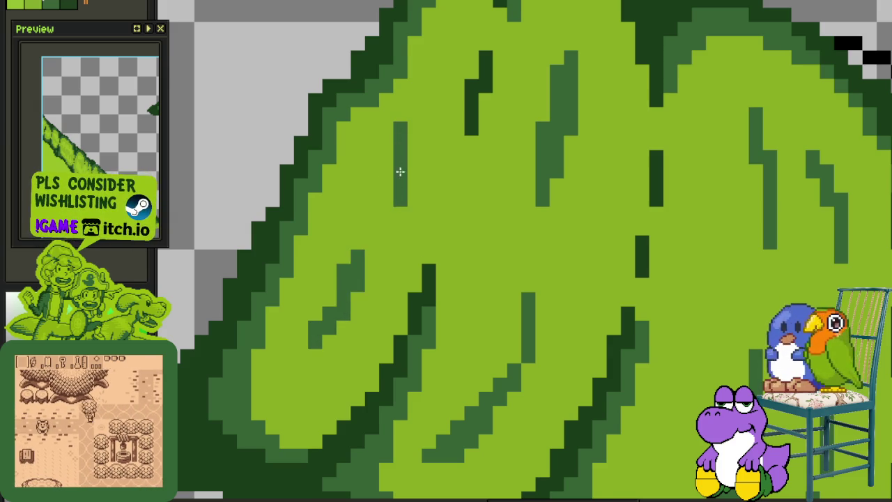
pyautogui.scroll(-2, 398, 171)
pyautogui.scroll(-1, 392, 254)
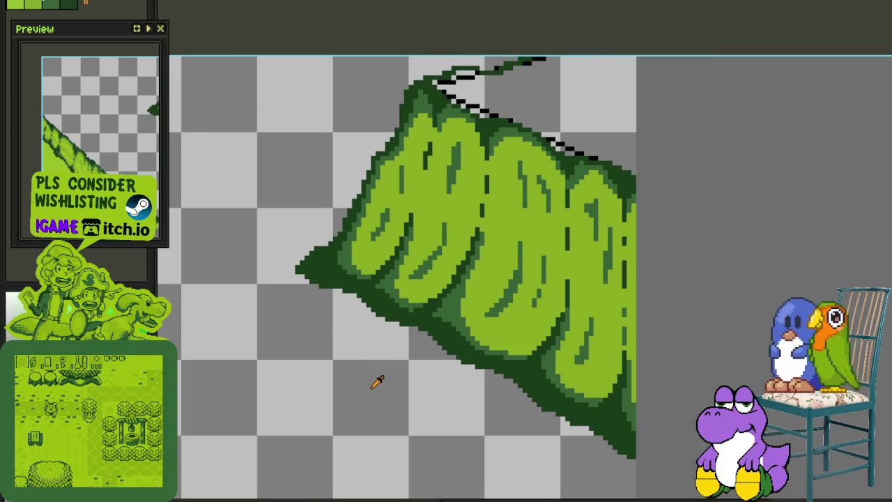
pyautogui.hotkey('ctrl', 's')
# Paint the first light-green highlight strokes along the left and middle lobes.
pyautogui.press('Tab')
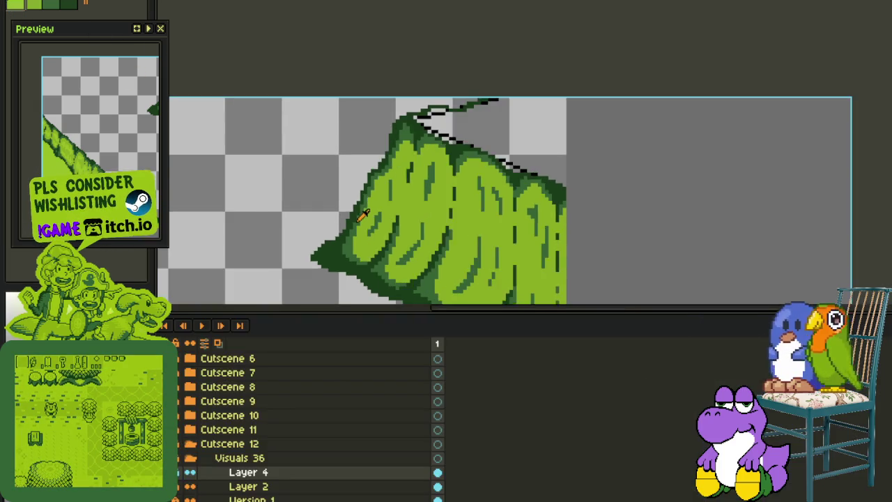
pyautogui.press('Tab')
pyautogui.scroll(-1, 356, 237)
pyautogui.scroll(1, 352, 255)
pyautogui.scroll(2, 354, 272)
pyautogui.scroll(2, 357, 294)
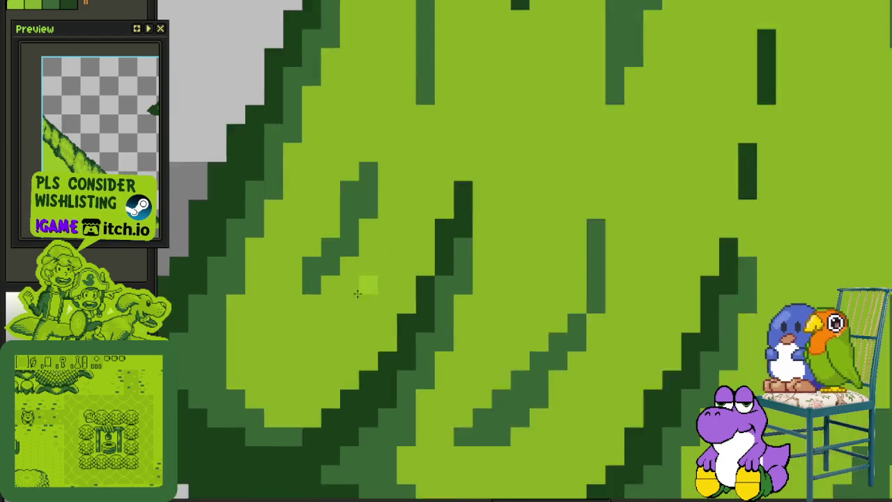
pyautogui.scroll(1, 349, 285)
pyautogui.scroll(1, 307, 265)
pyautogui.moveTo(311, 170)
pyautogui.mouseDown()
pyautogui.moveTo(283, 311)
pyautogui.moveTo(308, 258)
pyautogui.moveTo(311, 367)
pyautogui.mouseUp()
pyautogui.moveTo(424, 311); pyautogui.dragTo(396, 367)
pyautogui.moveTo(440, 269)
pyautogui.mouseDown()
pyautogui.moveTo(467, 197)
pyautogui.moveTo(469, 291)
pyautogui.mouseUp()
# Paint an H-shaped light-green highlight extending up and right, then save.
pyautogui.scroll(-1, 486, 218)
pyautogui.scroll(-2, 486, 218)
pyautogui.scroll(1, 461, 244)
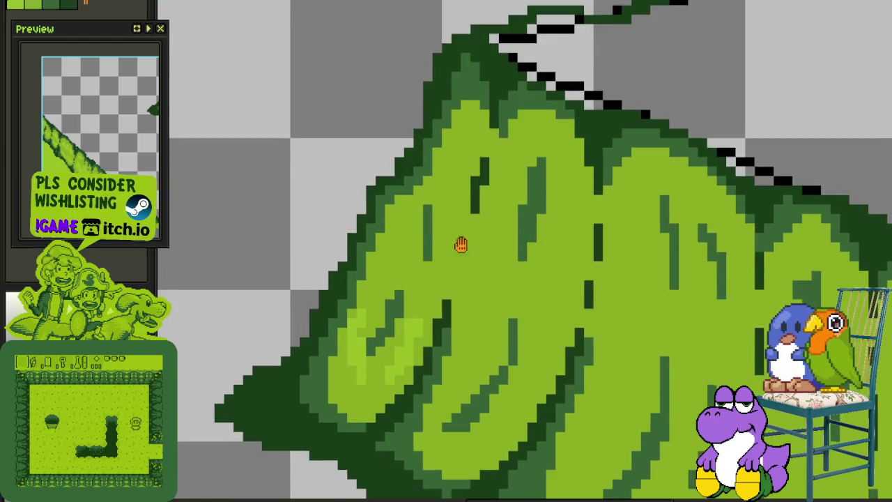
pyautogui.scroll(1, 461, 244)
pyautogui.moveTo(440, 229)
pyautogui.mouseDown()
pyautogui.moveTo(437, 279)
pyautogui.moveTo(504, 230)
pyautogui.moveTo(492, 346)
pyautogui.moveTo(558, 278)
pyautogui.moveTo(568, 295)
pyautogui.mouseUp()
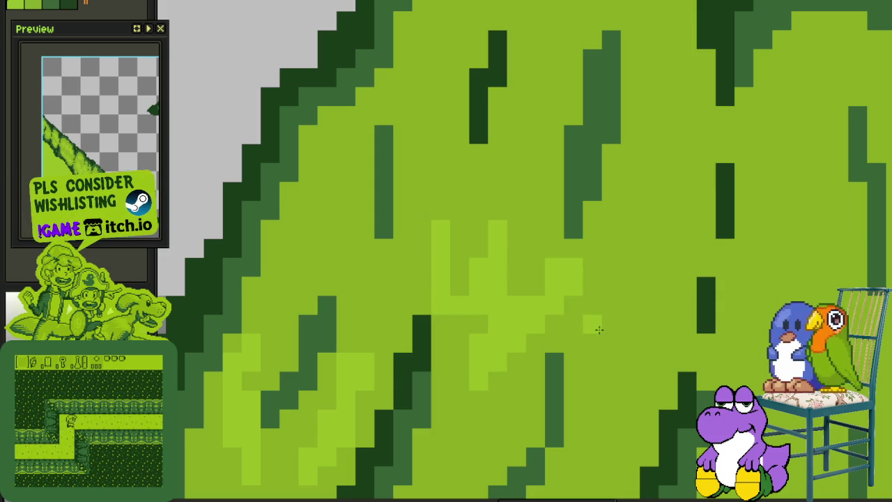
pyautogui.moveTo(599, 329)
pyautogui.mouseDown()
pyautogui.moveTo(628, 369)
pyautogui.moveTo(664, 290)
pyautogui.mouseUp()
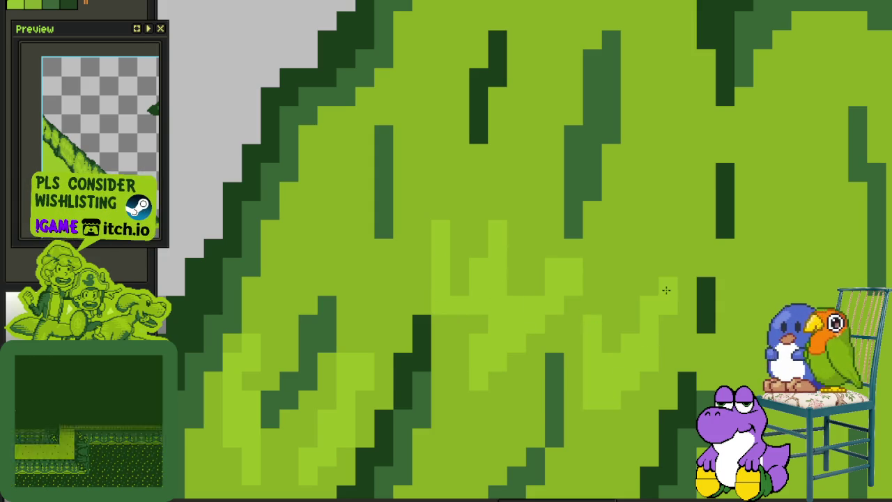
pyautogui.scroll(-3, 665, 290)
pyautogui.hotkey('ctrl', 's')
# Add short light-green highlights along the right-side lobes and save.
pyautogui.scroll(2, 631, 202)
pyautogui.scroll(1, 604, 191)
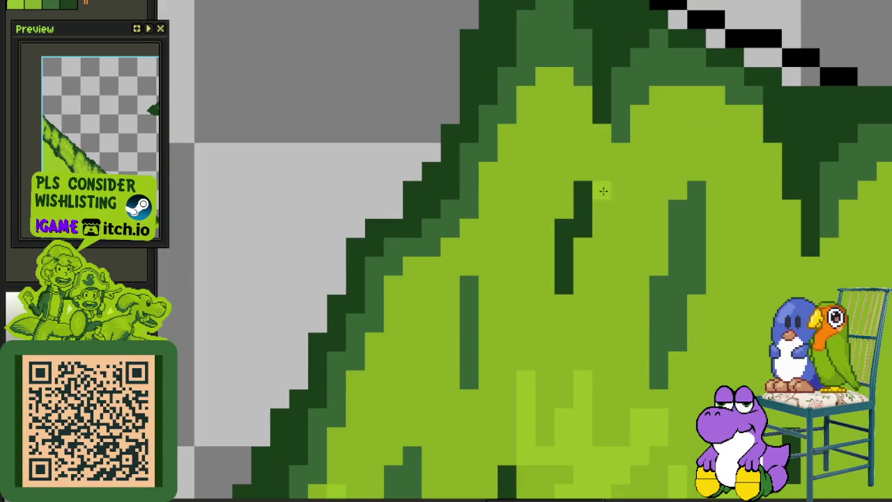
pyautogui.moveTo(508, 209); pyautogui.dragTo(548, 153)
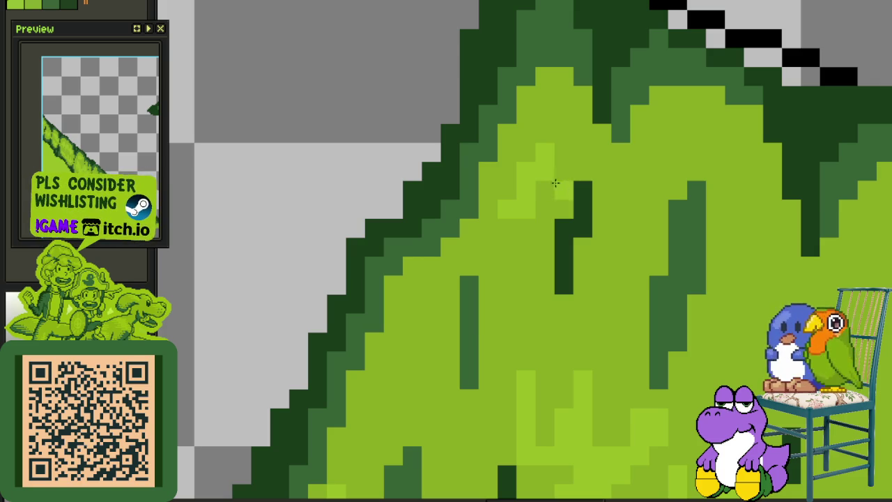
pyautogui.moveTo(634, 170)
pyautogui.mouseDown()
pyautogui.moveTo(600, 265)
pyautogui.moveTo(604, 299)
pyautogui.mouseUp()
pyautogui.hscroll(5, 603, 299)
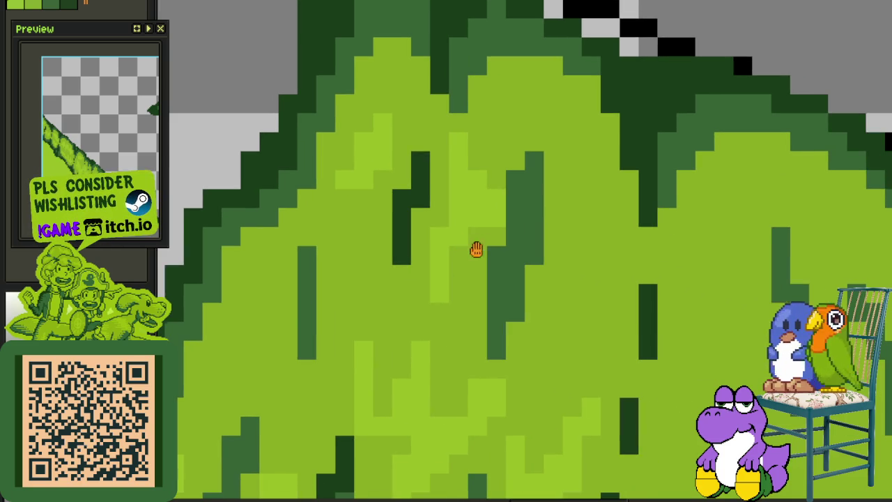
pyautogui.moveTo(591, 234); pyautogui.dragTo(590, 262)
pyautogui.moveTo(575, 294); pyautogui.dragTo(572, 210)
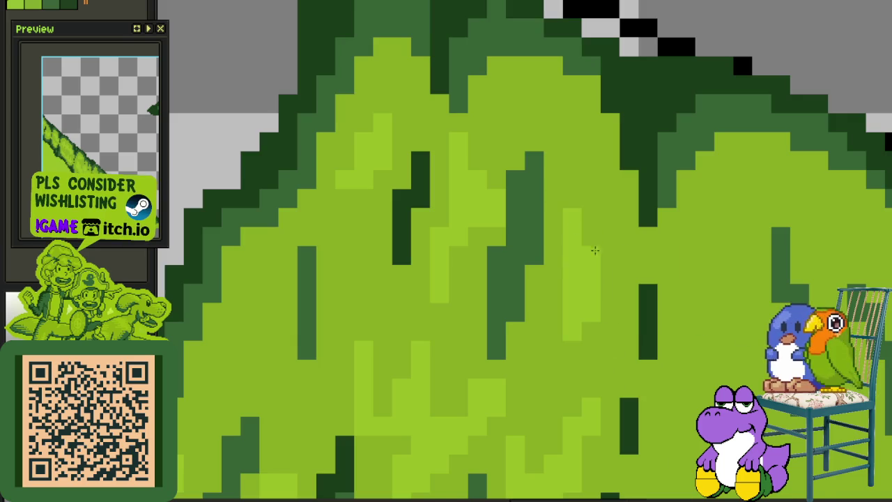
pyautogui.scroll(-3, 635, 254)
pyautogui.hotkey('ctrl', 's')
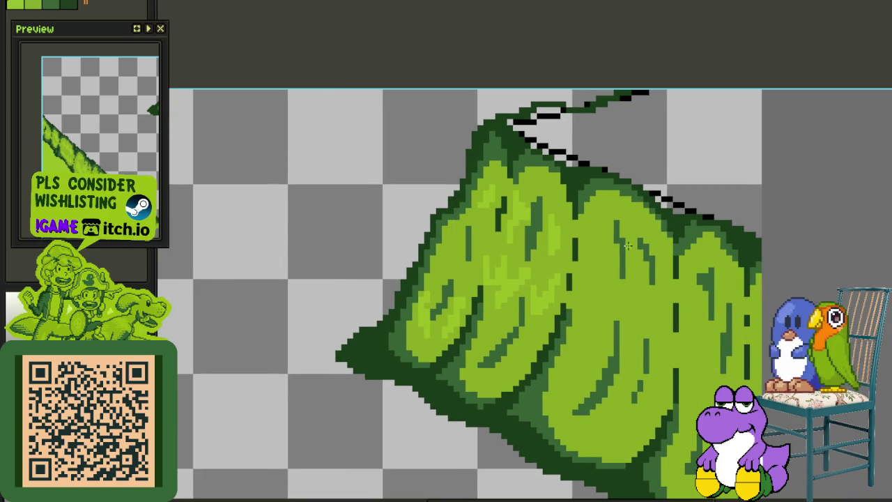
# Paint lighter-green highlight pixels on the lower-right lobe.
pyautogui.scroll(1, 567, 375)
pyautogui.scroll(1, 568, 372)
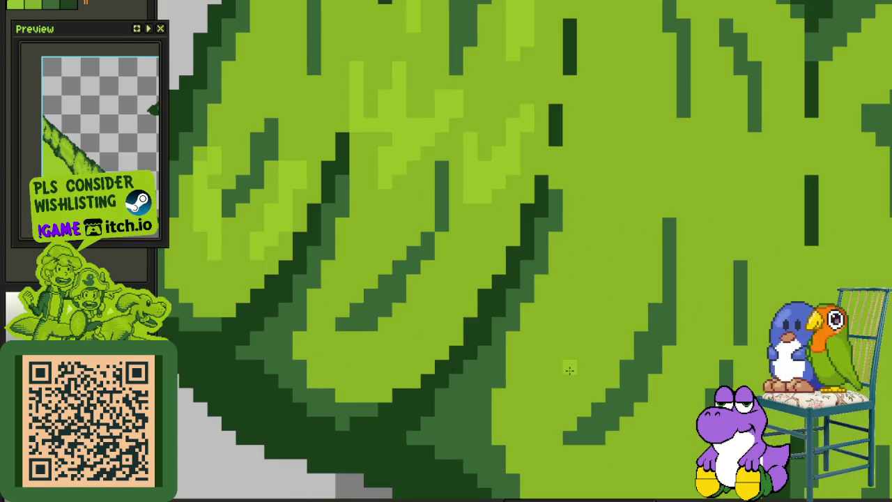
pyautogui.scroll(1, 572, 372)
pyautogui.moveTo(728, 357)
pyautogui.mouseDown()
pyautogui.moveTo(642, 390)
pyautogui.moveTo(639, 368)
pyautogui.moveTo(614, 355)
pyautogui.moveTo(613, 375)
pyautogui.moveTo(662, 407)
pyautogui.moveTo(627, 411)
pyautogui.moveTo(664, 367)
pyautogui.mouseUp()
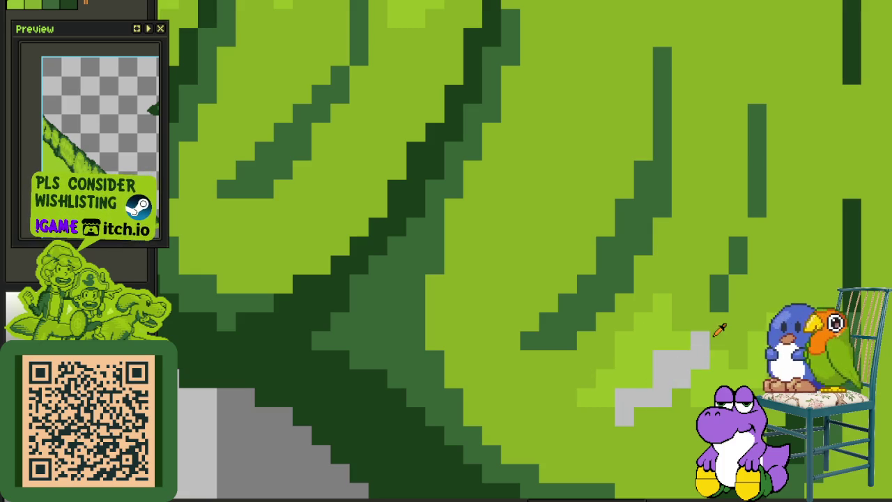
# Undo the accidental erase, paint light-green highlight pixels on a lobe, and save.
pyautogui.hotkey('ctrl', 'z')
pyautogui.scroll(2, 504, 334)
pyautogui.scroll(3, 488, 384)
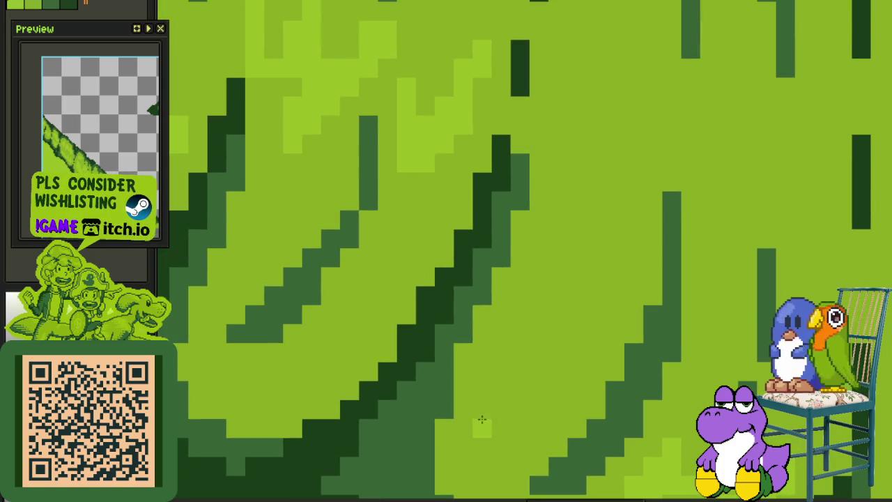
pyautogui.moveTo(480, 422)
pyautogui.mouseDown()
pyautogui.moveTo(540, 328)
pyautogui.moveTo(572, 322)
pyautogui.moveTo(573, 277)
pyautogui.mouseUp()
pyautogui.scroll(-2, 573, 277)
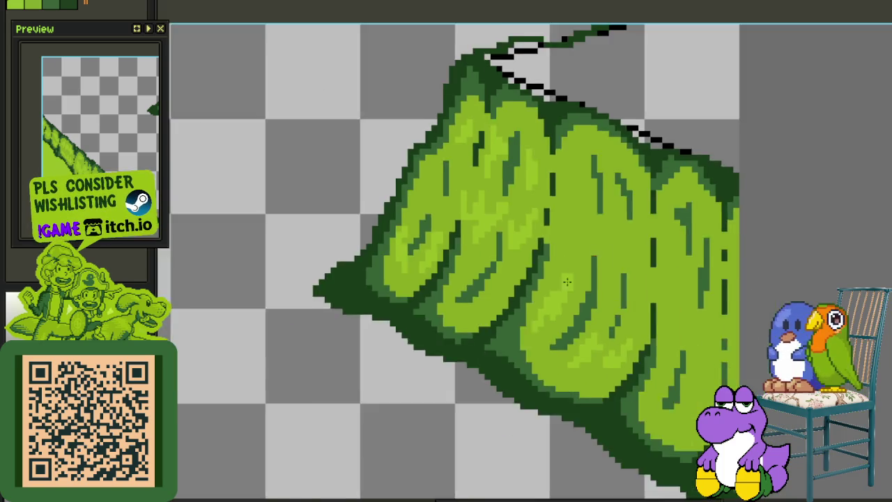
pyautogui.scroll(1, 558, 300)
pyautogui.hotkey('ctrl', 's')
# Paint a down-left light-green highlight and erase its stray end pixels.
pyautogui.scroll(1, 516, 231)
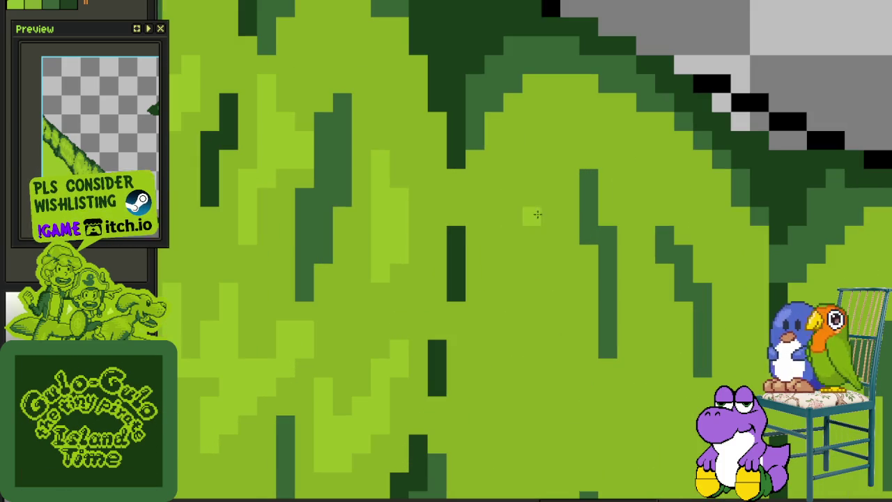
pyautogui.moveTo(531, 216); pyautogui.dragTo(501, 311)
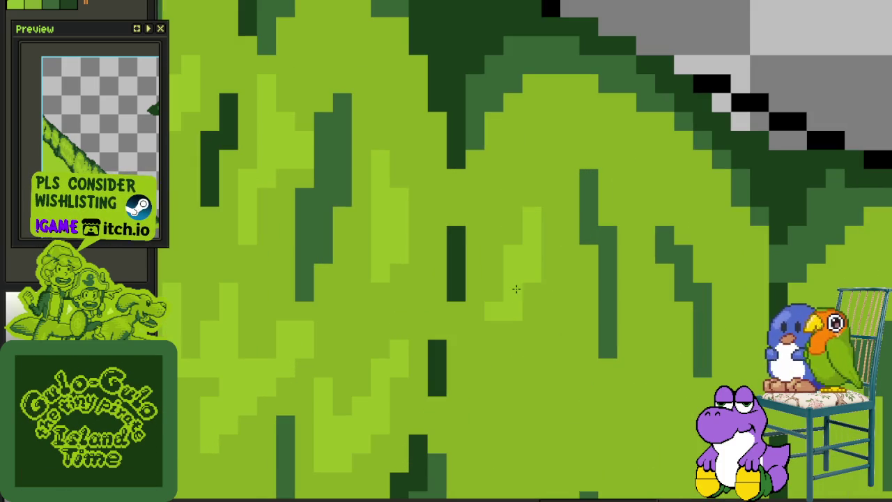
pyautogui.click(493, 311)
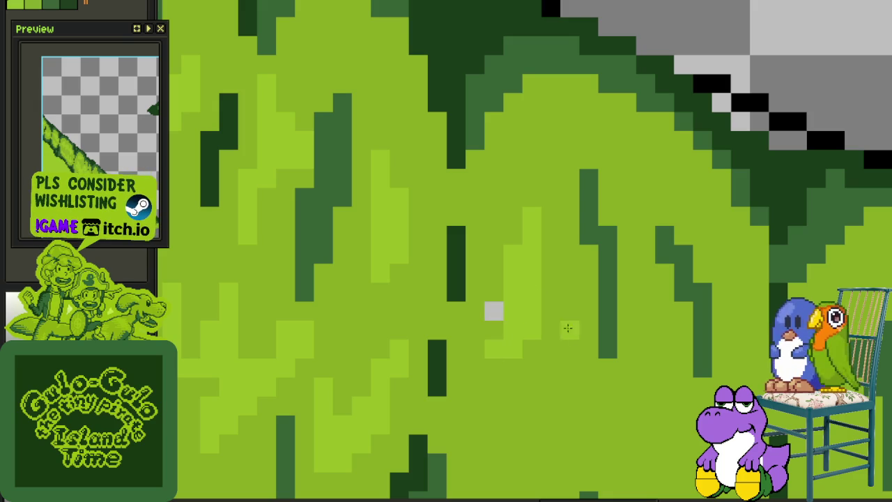
pyautogui.moveTo(530, 348); pyautogui.dragTo(550, 311)
pyautogui.moveTo(493, 348); pyautogui.dragTo(500, 311)
pyautogui.click(500, 312)
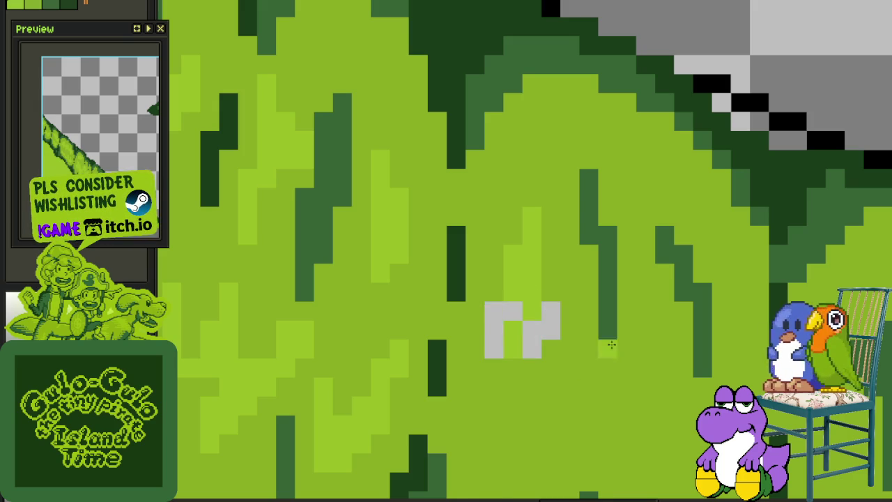
pyautogui.scroll(-3, 607, 349)
pyautogui.scroll(3, 575, 306)
# Add more light-green highlight runs, erasing stray pixels and refilling erased gaps with green.
pyautogui.moveTo(563, 321); pyautogui.dragTo(581, 285)
pyautogui.moveTo(691, 318)
pyautogui.mouseDown()
pyautogui.moveTo(683, 350)
pyautogui.moveTo(705, 356)
pyautogui.mouseUp()
pyautogui.click(687, 375)
pyautogui.scroll(-2, 603, 292)
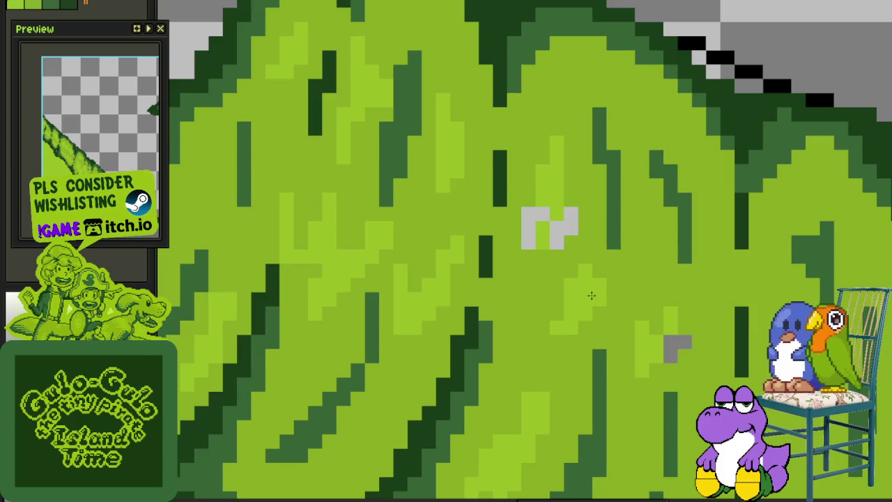
pyautogui.moveTo(583, 238)
pyautogui.mouseDown()
pyautogui.moveTo(556, 230)
pyautogui.moveTo(542, 237)
pyautogui.mouseUp()
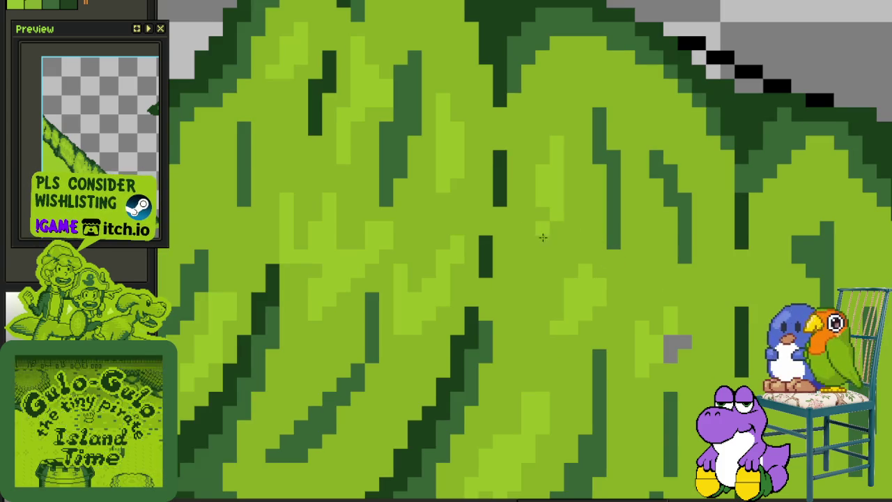
pyautogui.click(669, 343)
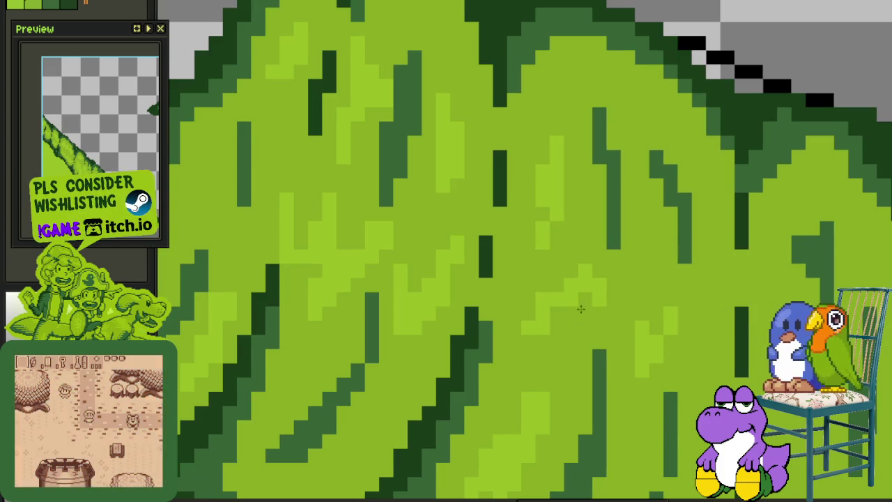
# Eyedrop the light green and extend highlights across the right lobes, then save.
pyautogui.click(564, 279)
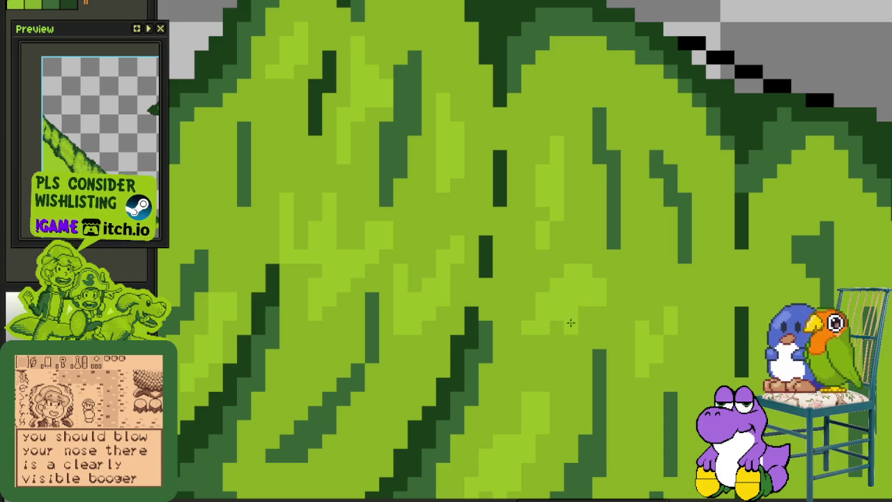
pyautogui.click(570, 328)
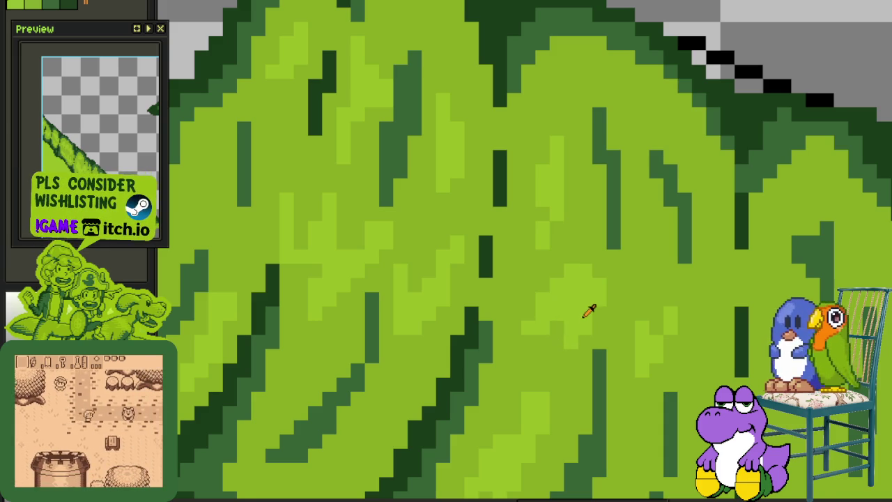
pyautogui.moveTo(629, 318); pyautogui.dragTo(647, 301)
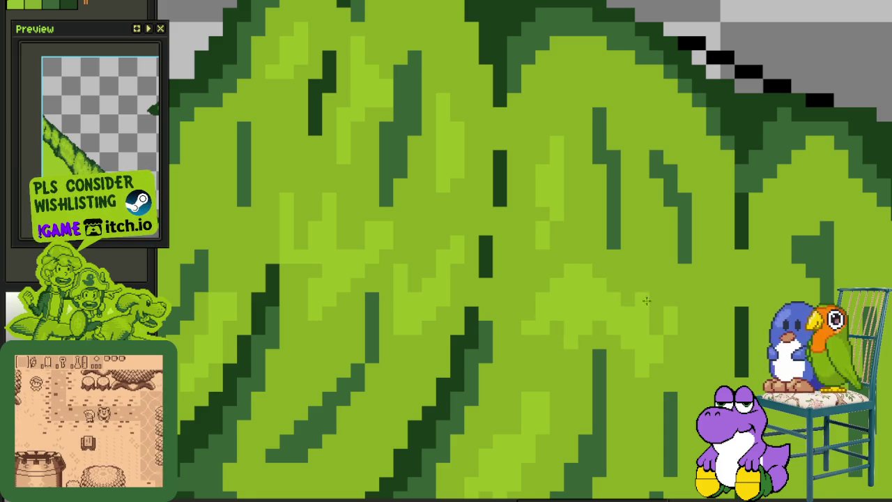
pyautogui.click(653, 289)
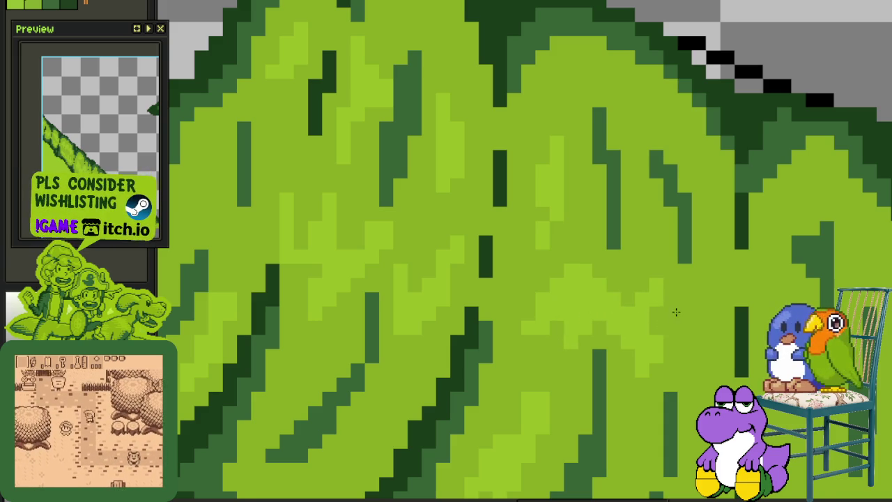
pyautogui.moveTo(662, 342); pyautogui.dragTo(694, 317)
pyautogui.scroll(-3, 689, 358)
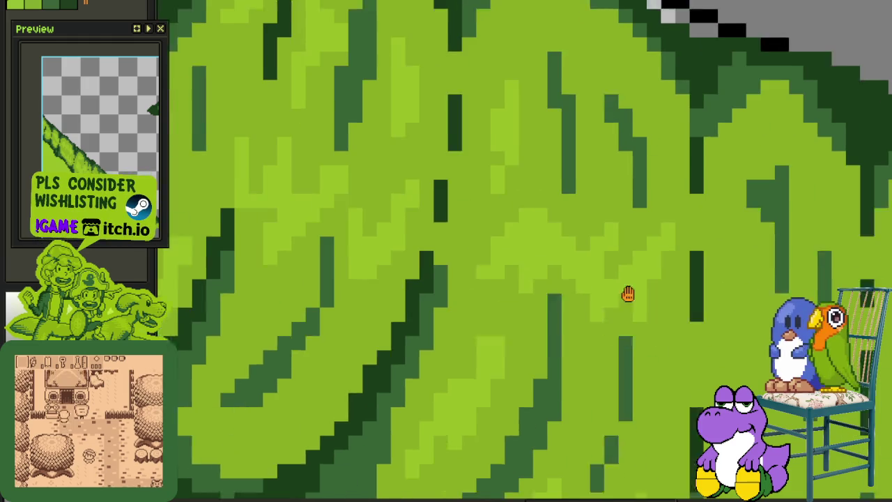
pyautogui.hscroll(3, 627, 293)
pyautogui.hotkey('ctrl', 's')
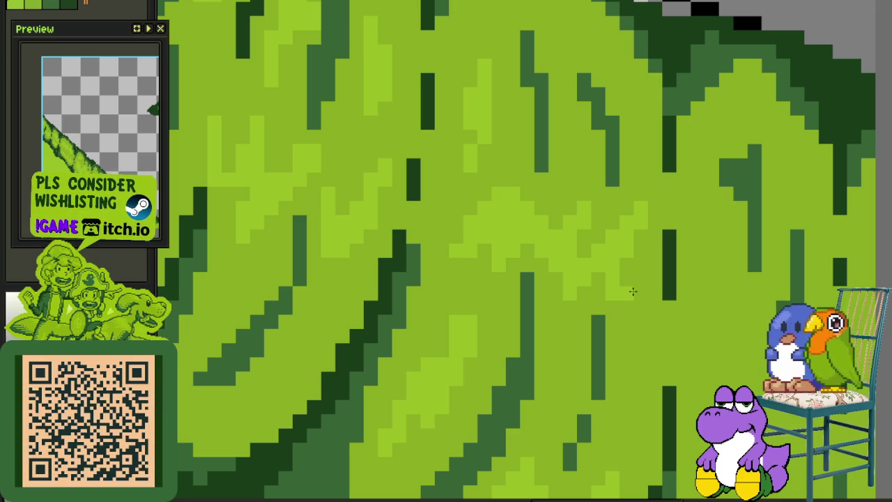
pyautogui.scroll(-3, 634, 306)
pyautogui.scroll(1, 521, 325)
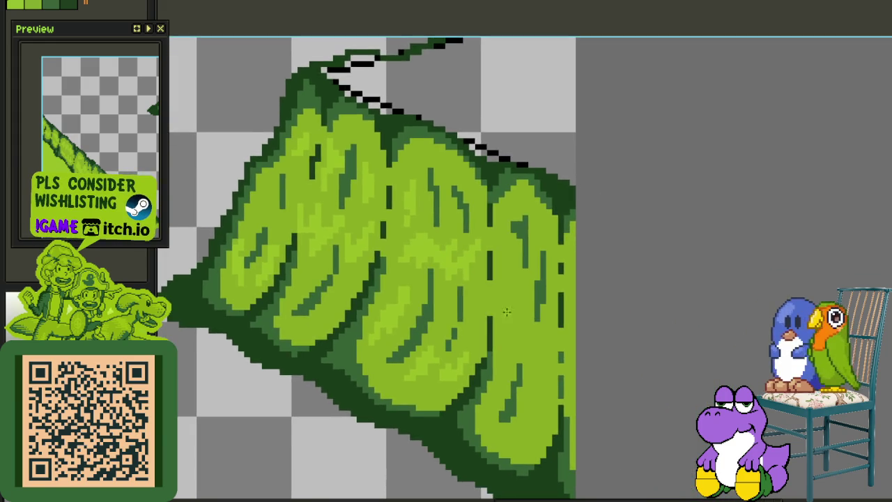
pyautogui.scroll(2, 511, 324)
pyautogui.moveTo(498, 295); pyautogui.dragTo(500, 269)
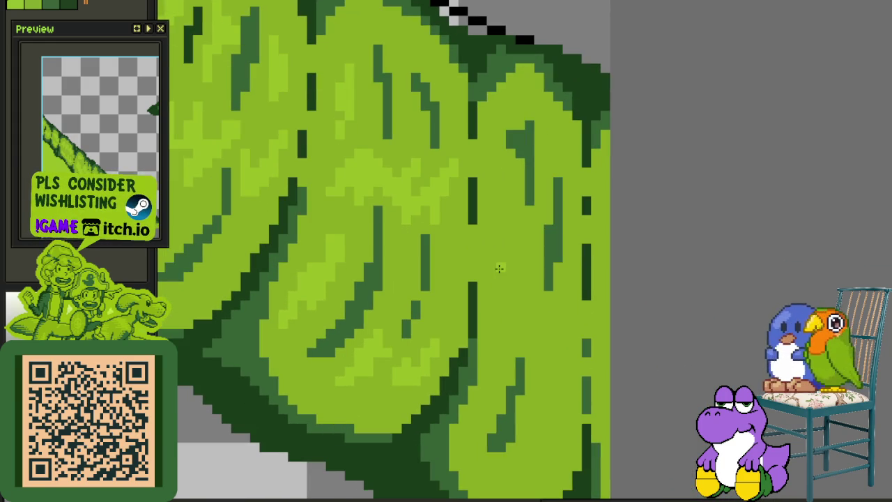
pyautogui.scroll(2, 510, 239)
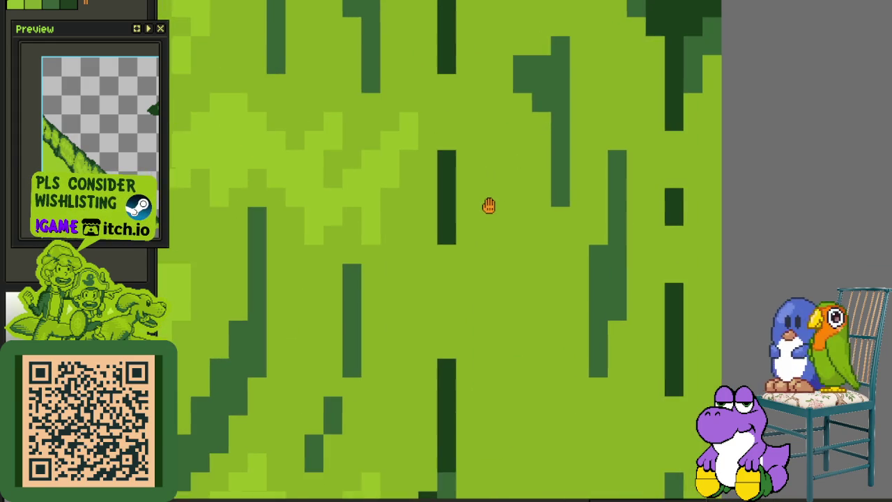
pyautogui.moveTo(488, 202); pyautogui.dragTo(477, 230)
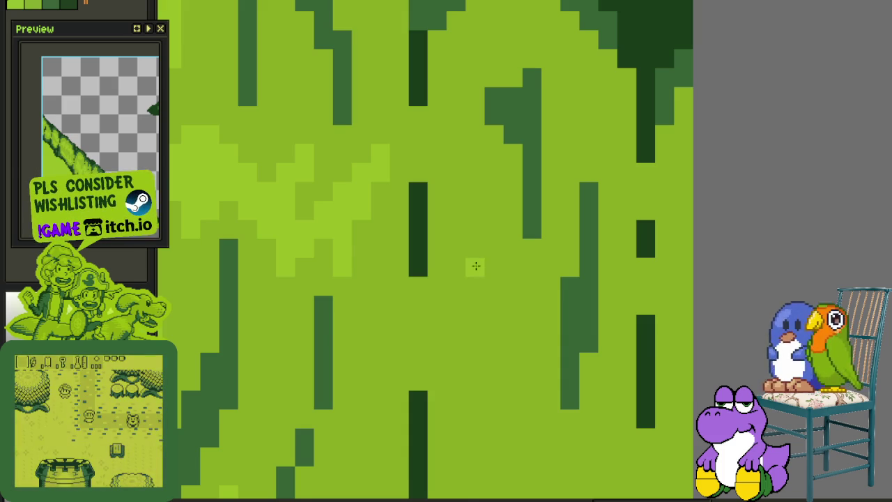
pyautogui.scroll(-3, 456, 263)
pyautogui.scroll(-2, 434, 269)
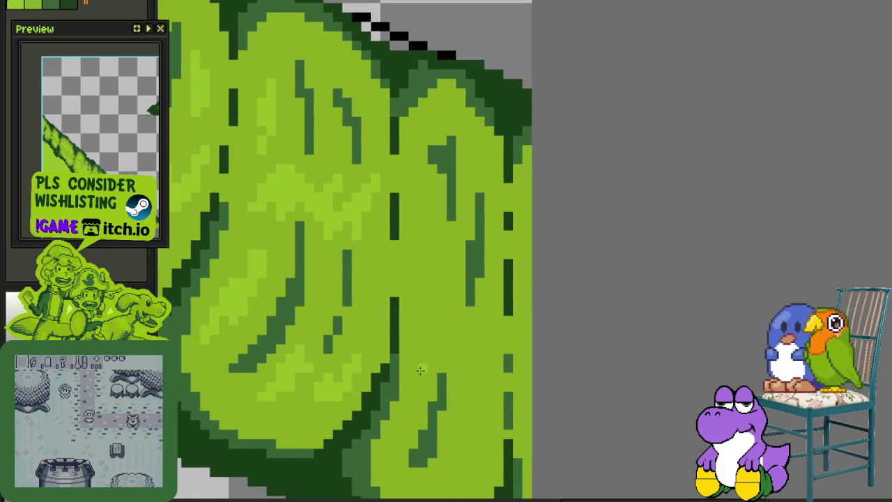
# Paint light-green highlight patches on the lower and left lobes between the dark creases.
pyautogui.scroll(-2, 464, 393)
pyautogui.scroll(3, 464, 392)
pyautogui.moveTo(533, 313)
pyautogui.mouseDown()
pyautogui.moveTo(481, 376)
pyautogui.moveTo(430, 362)
pyautogui.moveTo(438, 274)
pyautogui.moveTo(382, 358)
pyautogui.mouseUp()
pyautogui.moveTo(354, 398); pyautogui.dragTo(362, 341)
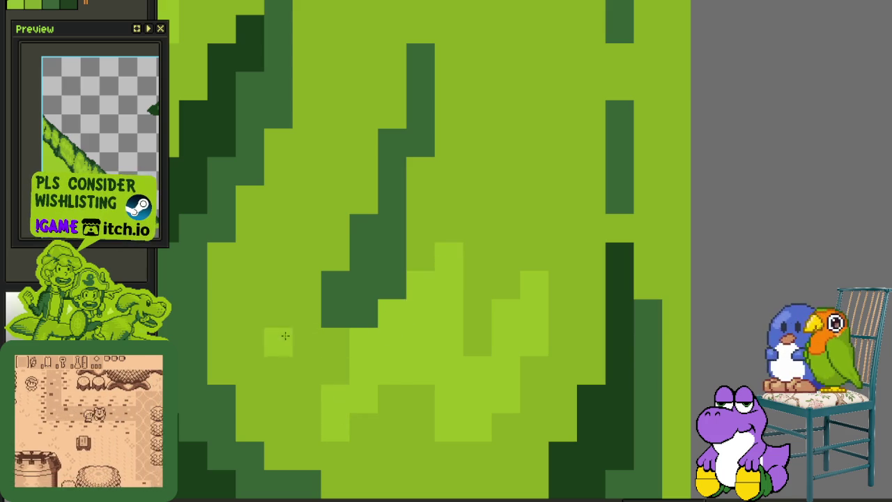
pyautogui.moveTo(260, 195)
pyautogui.mouseDown()
pyautogui.moveTo(253, 234)
pyautogui.moveTo(261, 261)
pyautogui.moveTo(295, 222)
pyautogui.mouseUp()
pyautogui.moveTo(282, 265); pyautogui.dragTo(324, 251)
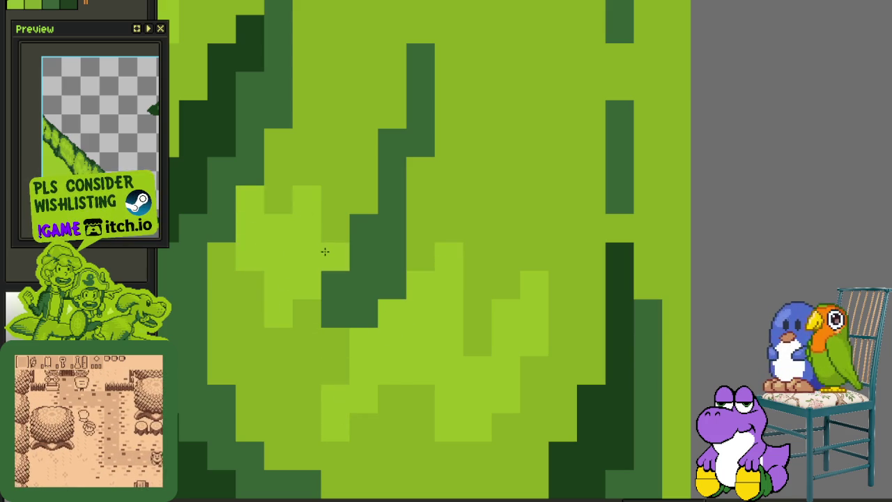
pyautogui.scroll(-2, 324, 255)
pyautogui.scroll(1, 388, 187)
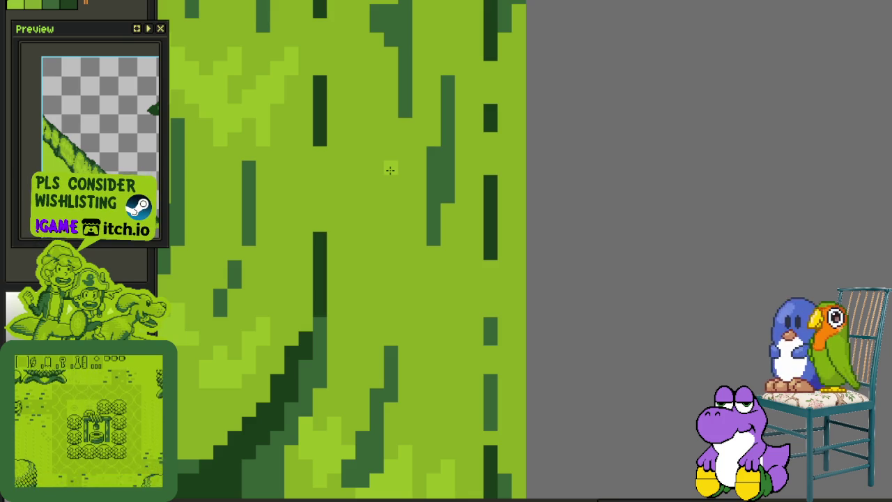
# Paint light-green highlight strokes and columns between the crease lines across the leaf.
pyautogui.scroll(1, 358, 135)
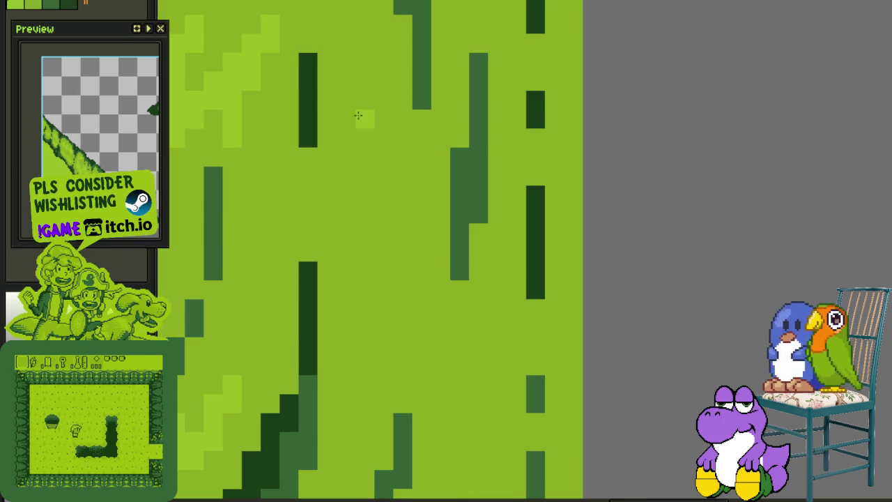
pyautogui.moveTo(364, 119); pyautogui.dragTo(348, 177)
pyautogui.moveTo(384, 210)
pyautogui.mouseDown()
pyautogui.moveTo(392, 239)
pyautogui.moveTo(441, 136)
pyautogui.mouseUp()
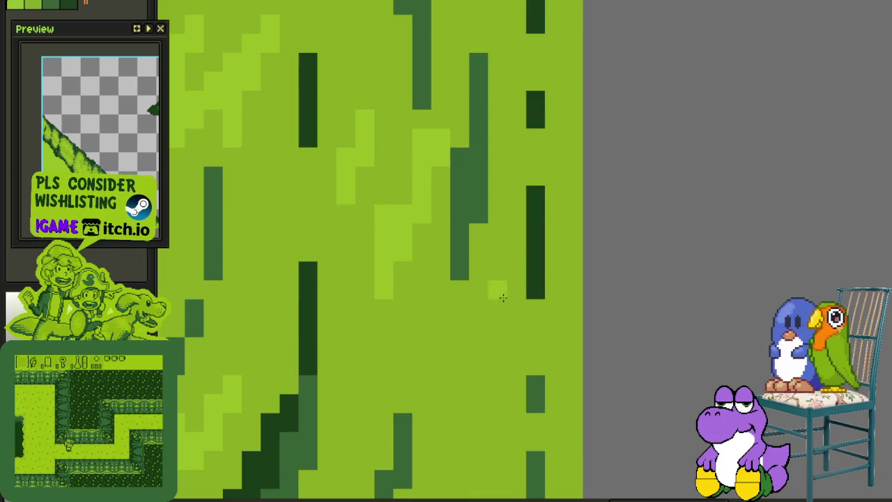
pyautogui.moveTo(517, 253)
pyautogui.mouseDown()
pyautogui.moveTo(496, 328)
pyautogui.moveTo(459, 355)
pyautogui.mouseUp()
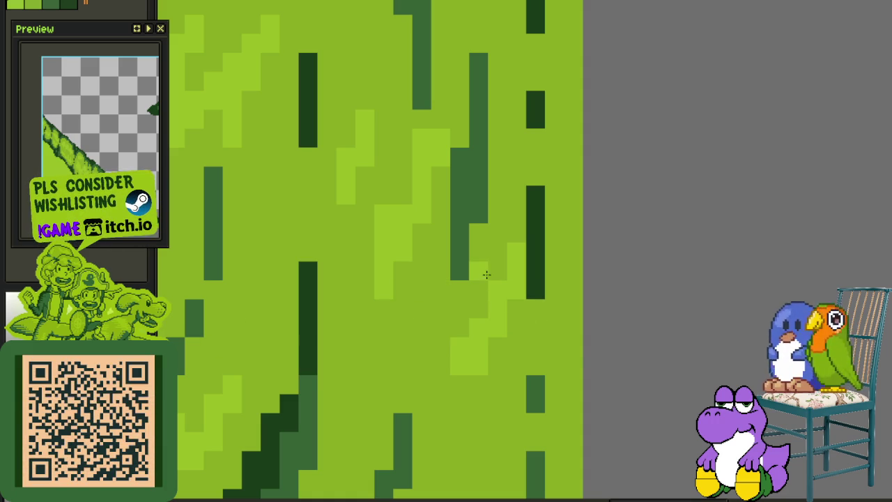
pyautogui.moveTo(478, 271); pyautogui.dragTo(478, 232)
pyautogui.moveTo(561, 229); pyautogui.dragTo(565, 351)
# Add light-green highlights in the right lobe, blocks above them, and a highlight column near the top.
pyautogui.scroll(-2, 564, 322)
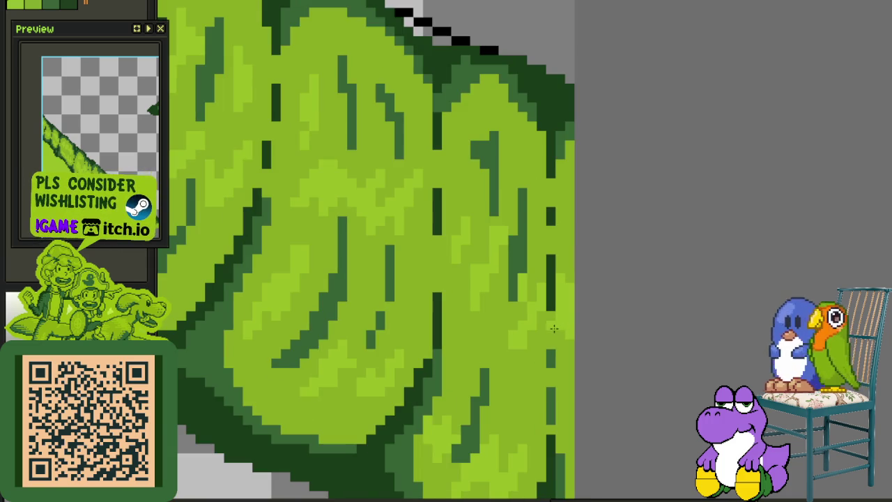
pyautogui.scroll(1, 523, 163)
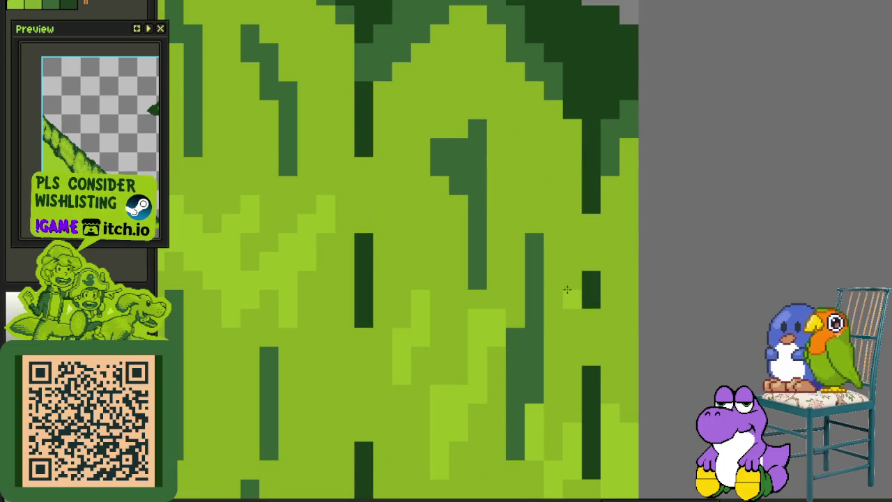
pyautogui.moveTo(572, 300)
pyautogui.mouseDown()
pyautogui.moveTo(585, 241)
pyautogui.moveTo(602, 255)
pyautogui.moveTo(623, 223)
pyautogui.moveTo(626, 321)
pyautogui.moveTo(618, 271)
pyautogui.mouseUp()
pyautogui.moveTo(541, 249)
pyautogui.mouseDown()
pyautogui.moveTo(560, 244)
pyautogui.moveTo(550, 174)
pyautogui.moveTo(504, 225)
pyautogui.moveTo(501, 193)
pyautogui.mouseUp()
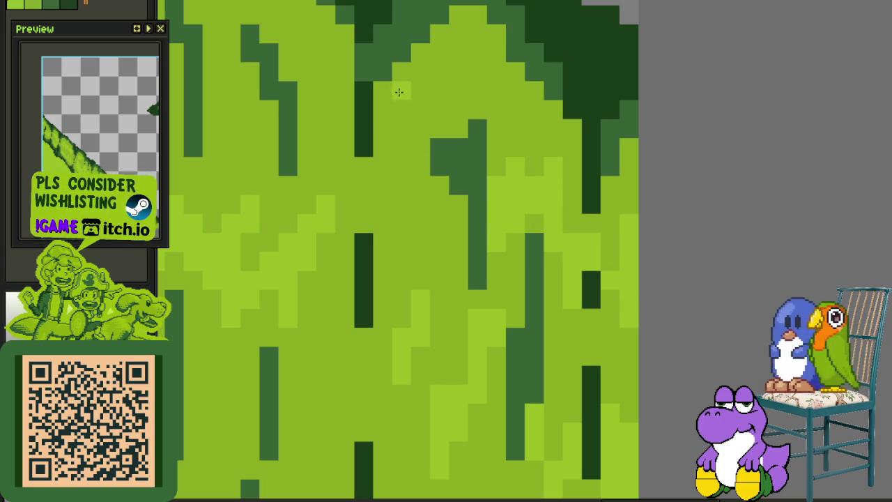
pyautogui.moveTo(398, 92)
pyautogui.mouseDown()
pyautogui.moveTo(397, 144)
pyautogui.moveTo(446, 126)
pyautogui.moveTo(446, 95)
pyautogui.moveTo(496, 112)
pyautogui.mouseUp()
pyautogui.scroll(-2, 496, 118)
# Add light-green highlight pixels and a lighter block near the top, then save the artwork.
pyautogui.scroll(-1, 451, 221)
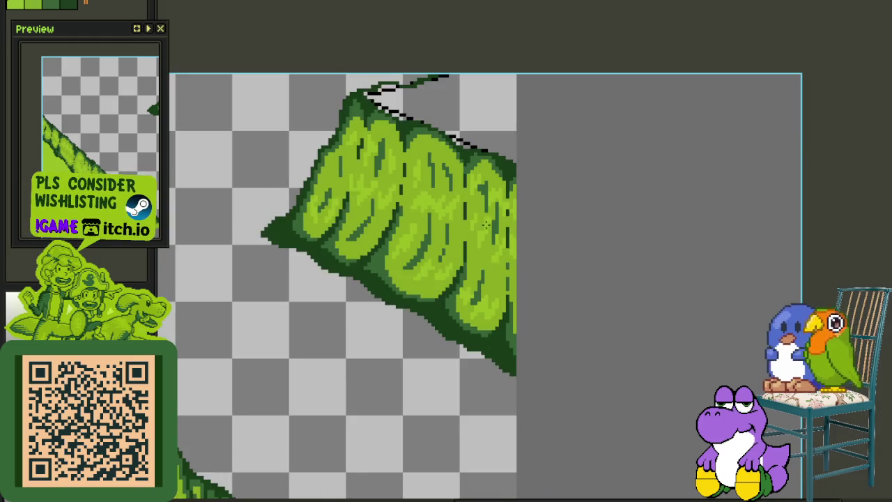
pyautogui.scroll(1, 450, 222)
pyautogui.scroll(2, 451, 222)
pyautogui.moveTo(463, 174); pyautogui.dragTo(457, 248)
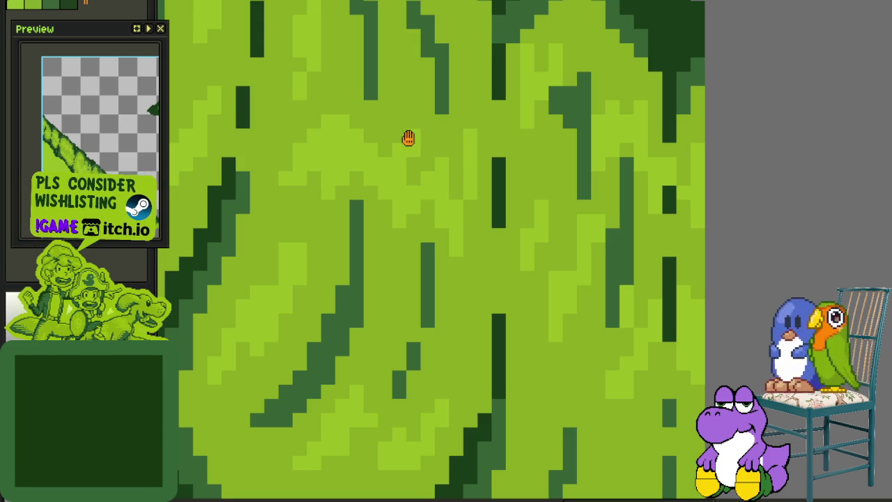
pyautogui.scroll(5, 408, 137)
pyautogui.scroll(1, 436, 160)
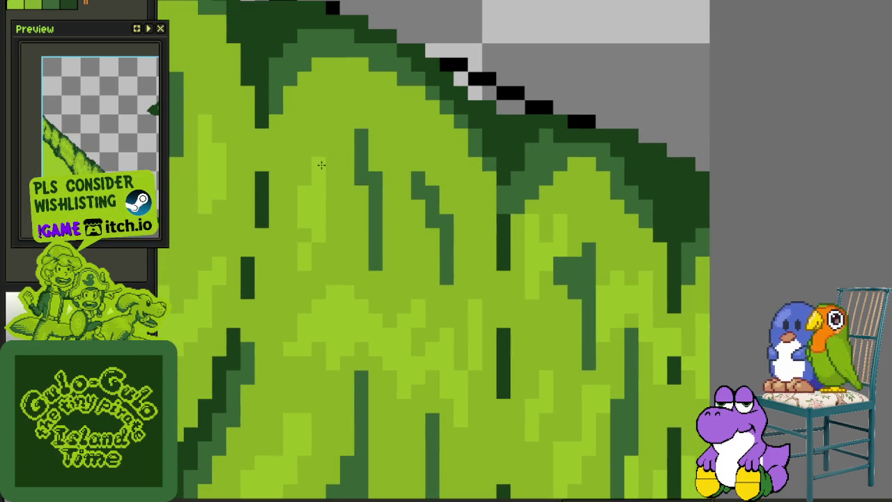
pyautogui.click(347, 136)
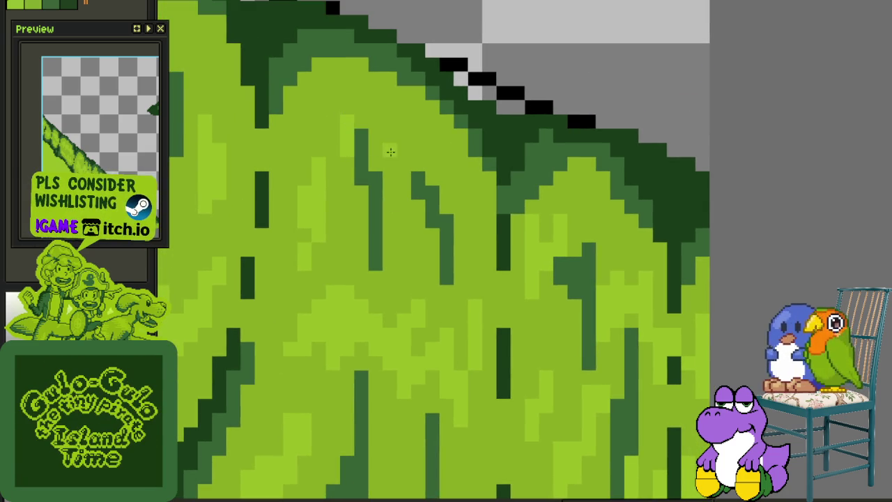
pyautogui.hotkey('ctrl', 's')
# Paint a dark-green crease block and lighter-green highlights hugging the crease near the top edge.
pyautogui.scroll(1, 415, 180)
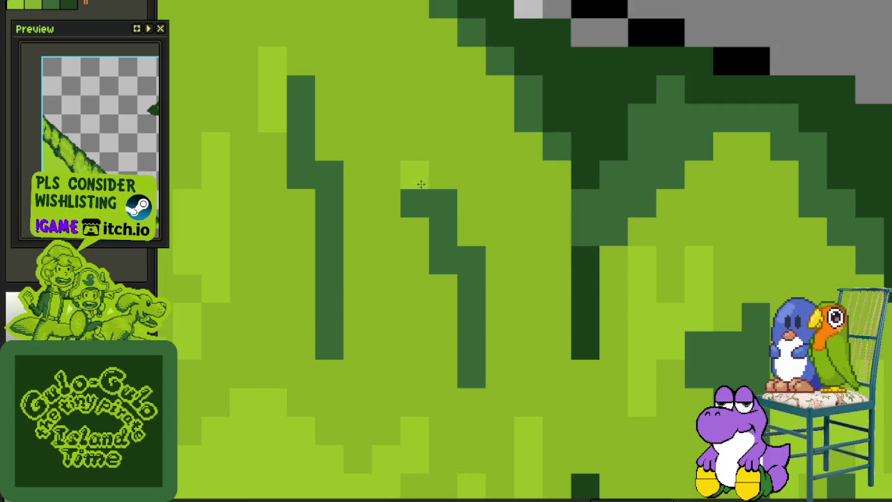
pyautogui.moveTo(384, 201)
pyautogui.mouseDown()
pyautogui.moveTo(396, 154)
pyautogui.moveTo(360, 153)
pyautogui.moveTo(365, 105)
pyautogui.mouseUp()
pyautogui.click(415, 184)
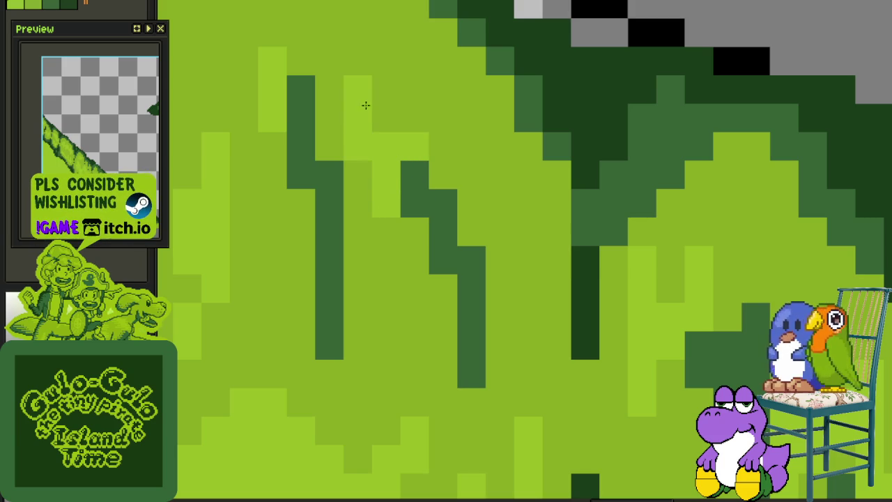
pyautogui.click(420, 131)
pyautogui.moveTo(448, 173)
pyautogui.mouseDown()
pyautogui.moveTo(482, 144)
pyautogui.moveTo(479, 219)
pyautogui.moveTo(518, 200)
pyautogui.moveTo(520, 291)
pyautogui.mouseUp()
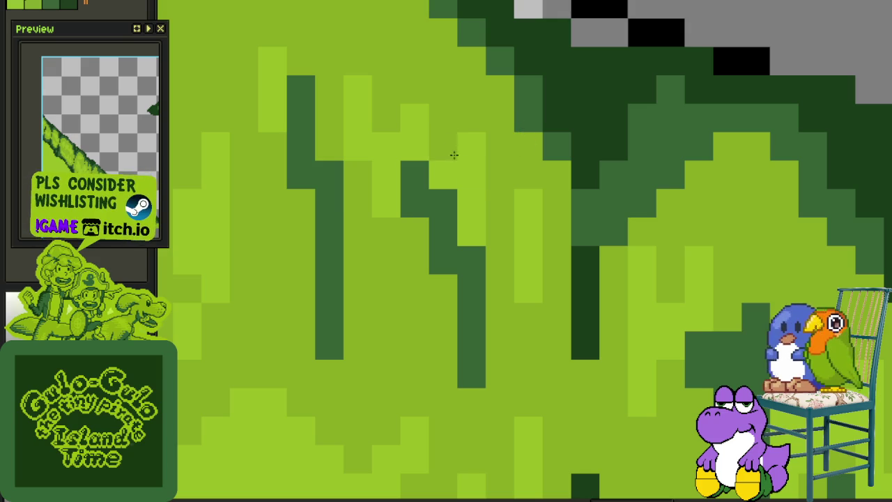
pyautogui.moveTo(385, 230)
pyautogui.mouseDown()
pyautogui.moveTo(411, 270)
pyautogui.moveTo(404, 300)
pyautogui.moveTo(381, 285)
pyautogui.mouseUp()
pyautogui.scroll(-3, 380, 285)
pyautogui.scroll(-2, 402, 240)
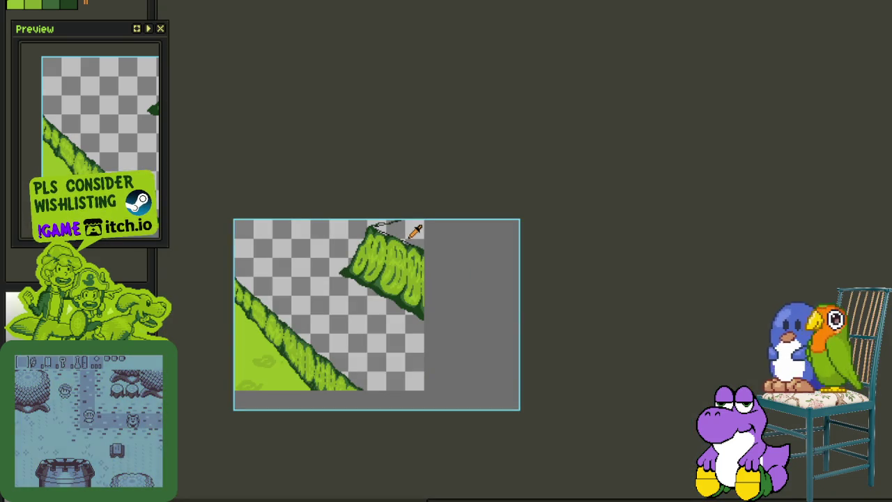
# Zoom into the lower edge and run a medium-green pixel staircase into the dark edge band.
pyautogui.scroll(2, 408, 278)
pyautogui.scroll(2, 404, 303)
pyautogui.scroll(2, 395, 275)
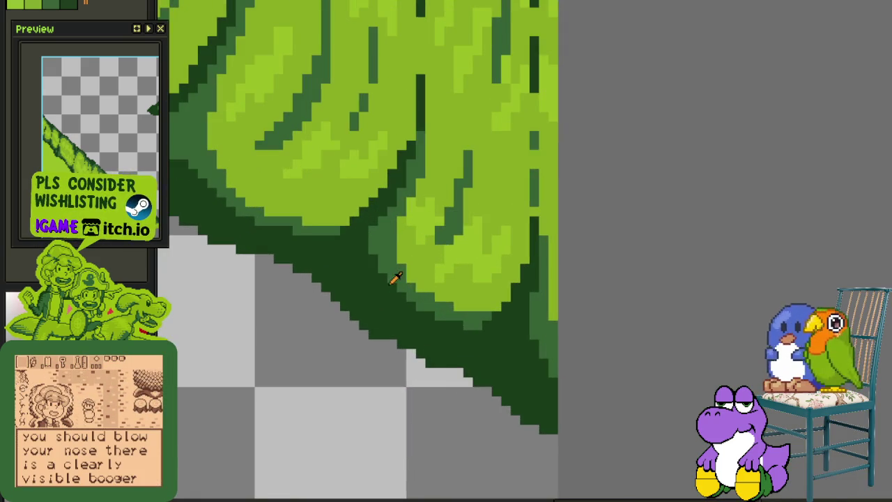
pyautogui.scroll(1, 502, 293)
pyautogui.scroll(2, 434, 223)
pyautogui.click(372, 256)
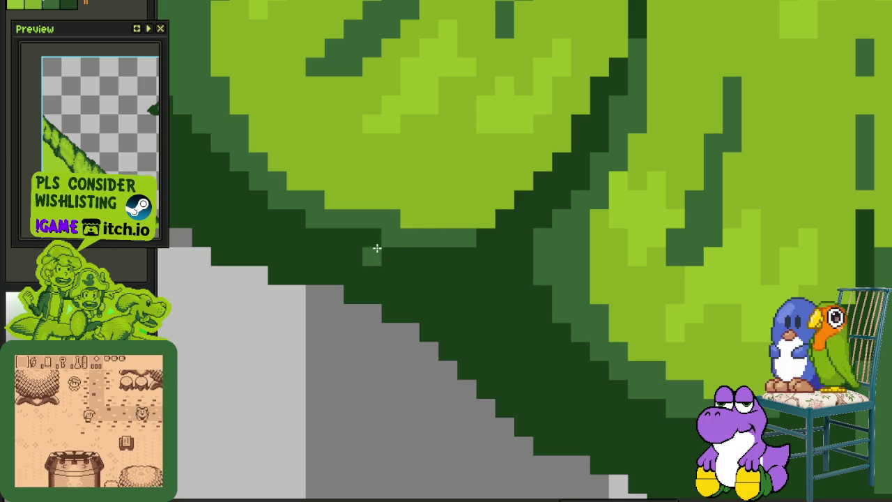
pyautogui.click(352, 276)
pyautogui.click(384, 237)
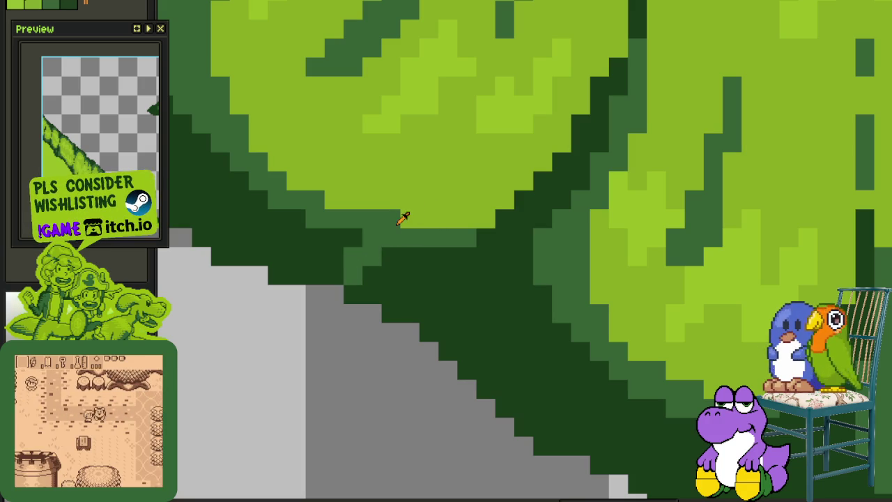
# Eyedrop the edge green, repaint edge pixels medium green, and darken two pixels below.
pyautogui.click(391, 237)
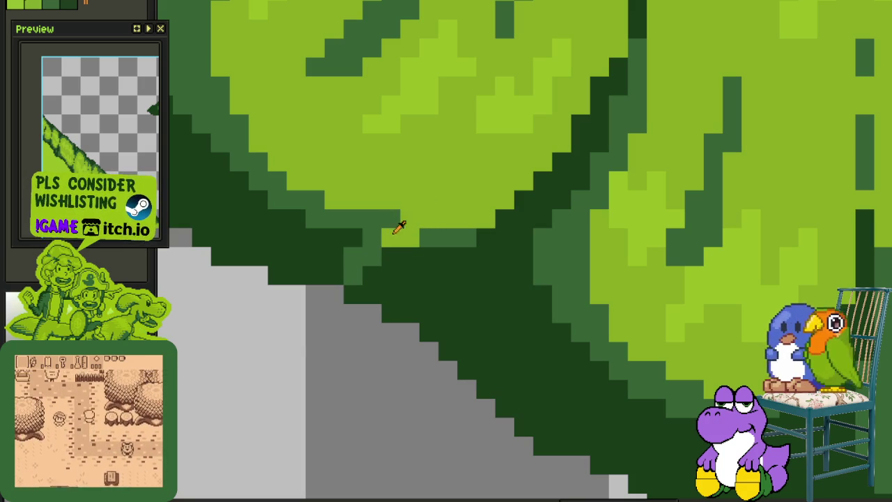
pyautogui.click(391, 237)
pyautogui.moveTo(428, 248); pyautogui.dragTo(400, 291)
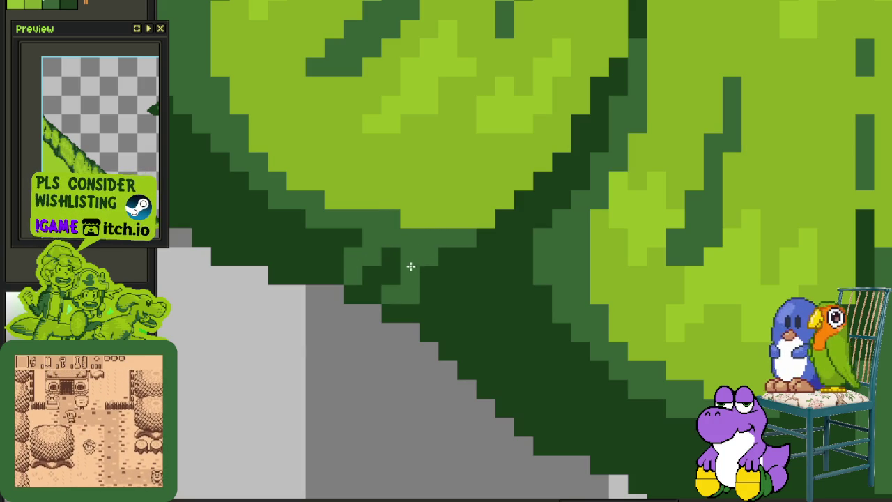
pyautogui.click(391, 294)
pyautogui.click(410, 297)
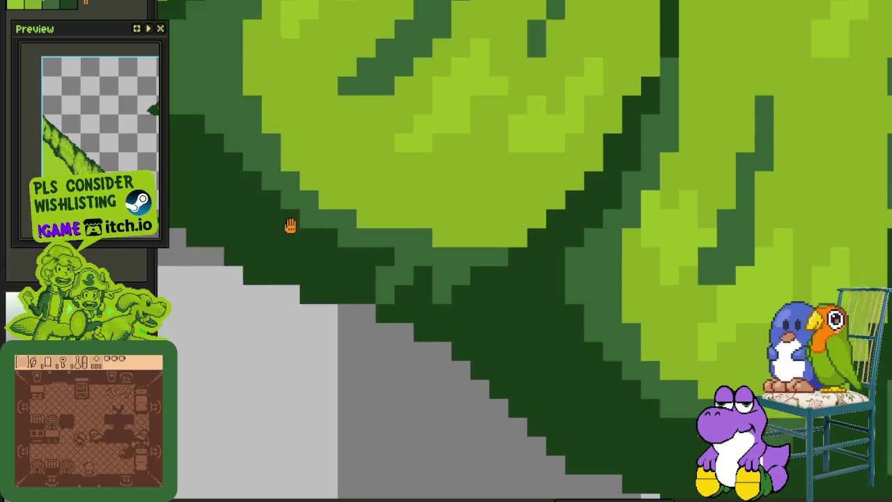
pyautogui.moveTo(289, 225)
pyautogui.mouseDown()
pyautogui.moveTo(358, 255)
pyautogui.moveTo(288, 284)
pyautogui.mouseUp()
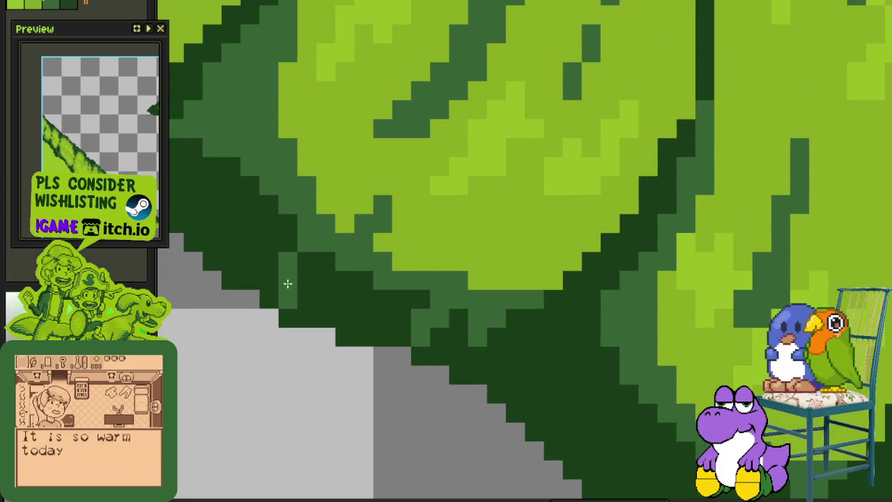
# Lighten a pixel on the lower edge and darken a run of pixels along it.
pyautogui.scroll(-2, 302, 264)
pyautogui.scroll(1, 362, 307)
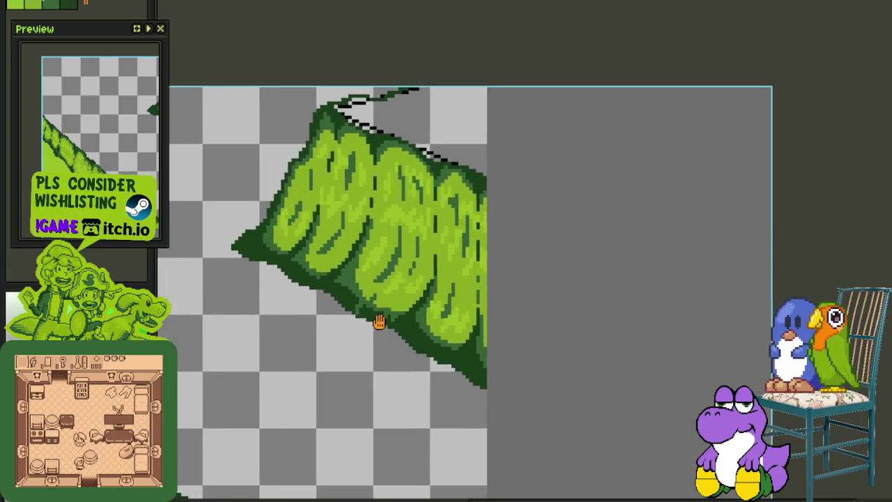
pyautogui.scroll(1, 370, 309)
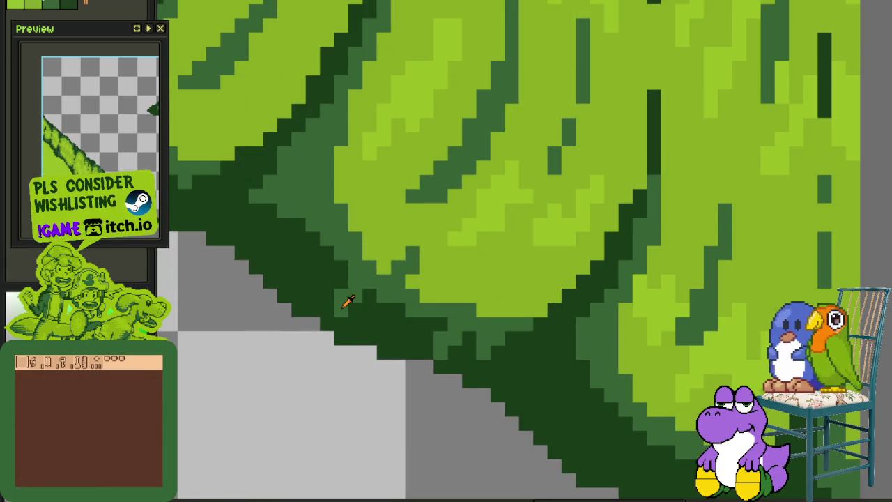
pyautogui.click(332, 310)
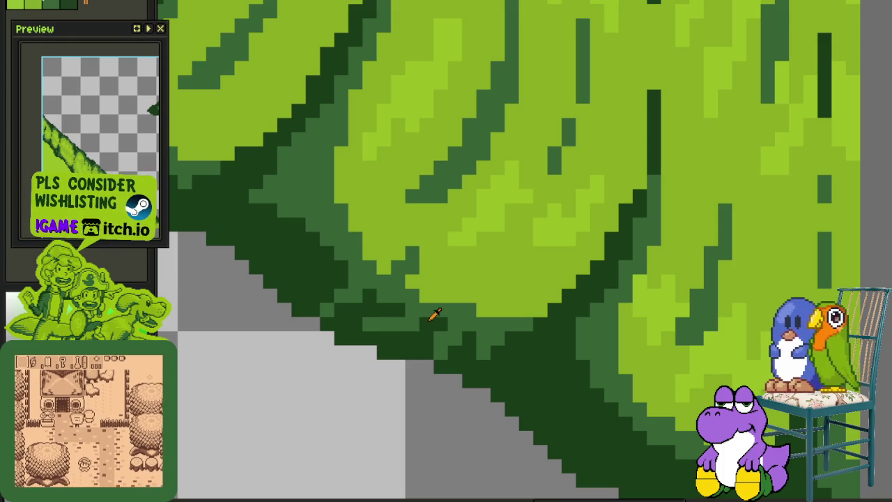
pyautogui.scroll(-1, 418, 317)
pyautogui.scroll(1, 448, 306)
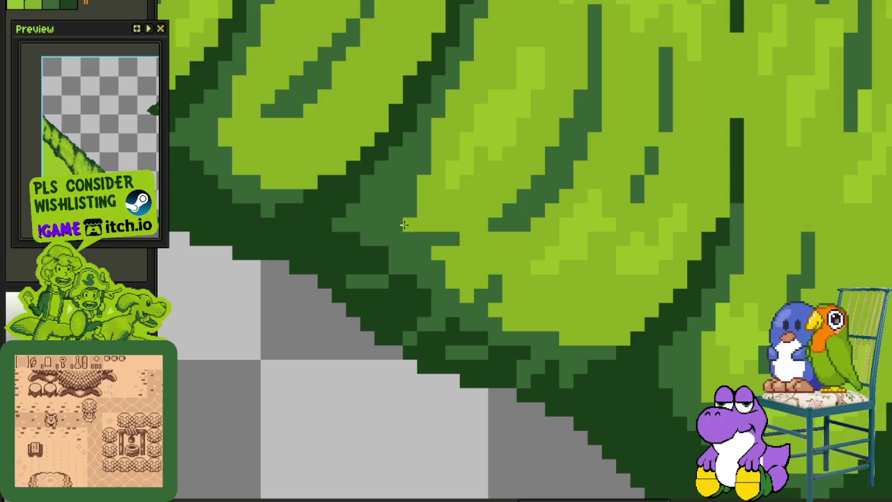
pyautogui.scroll(-3, 407, 198)
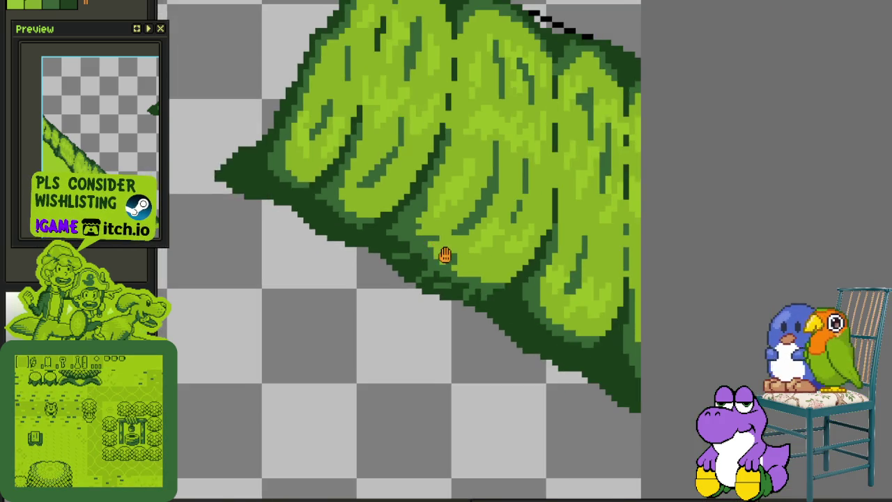
pyautogui.scroll(3, 446, 300)
pyautogui.moveTo(446, 335); pyautogui.dragTo(503, 314)
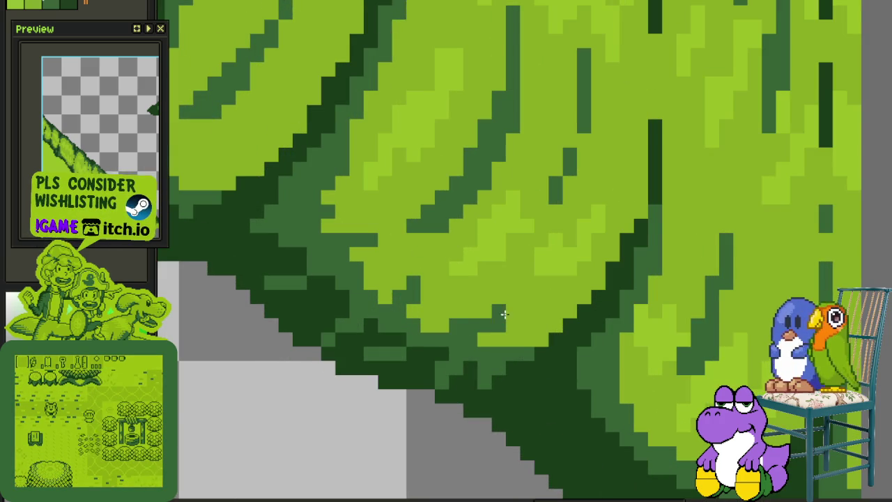